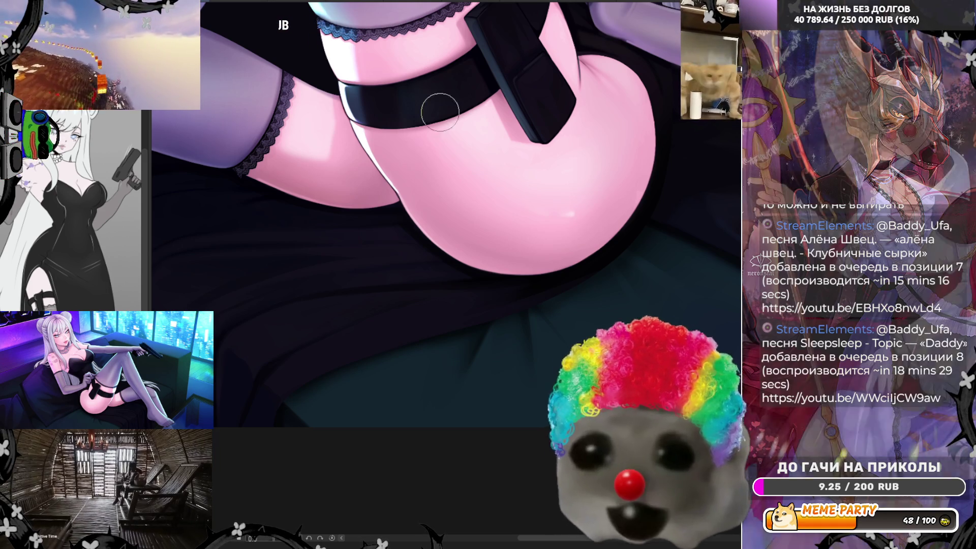
# Pan around the close-up and zoom out until the whole woman-on-couch illustration fits the window
pyautogui.scroll(-3, 423, 385)
pyautogui.scroll(-3, 424, 385)
pyautogui.scroll(5, 445, 363)
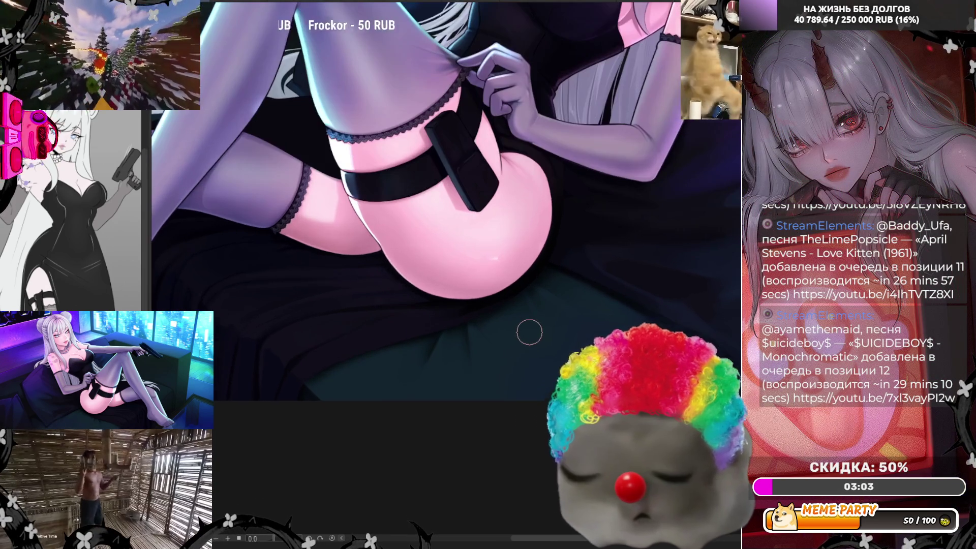
pyautogui.scroll(2, 529, 333)
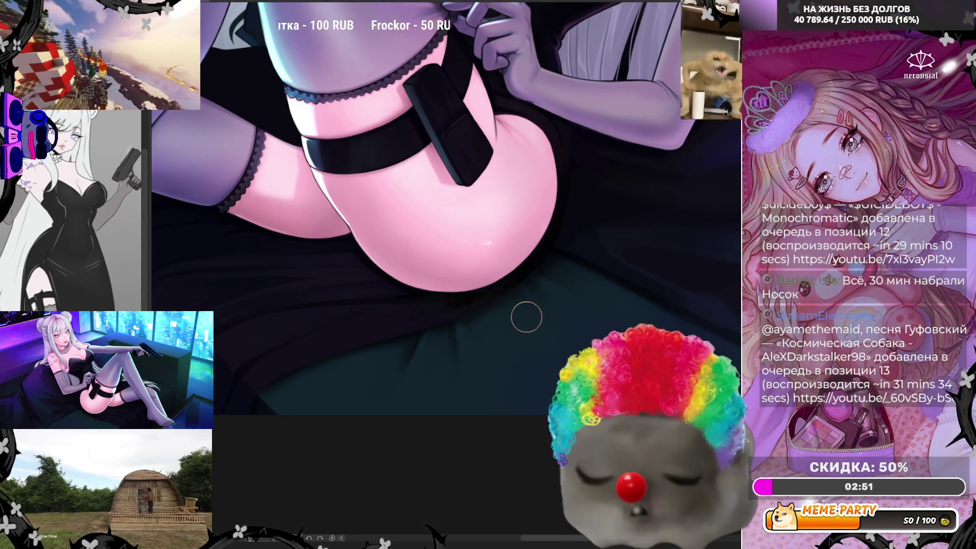
pyautogui.scroll(2, 531, 325)
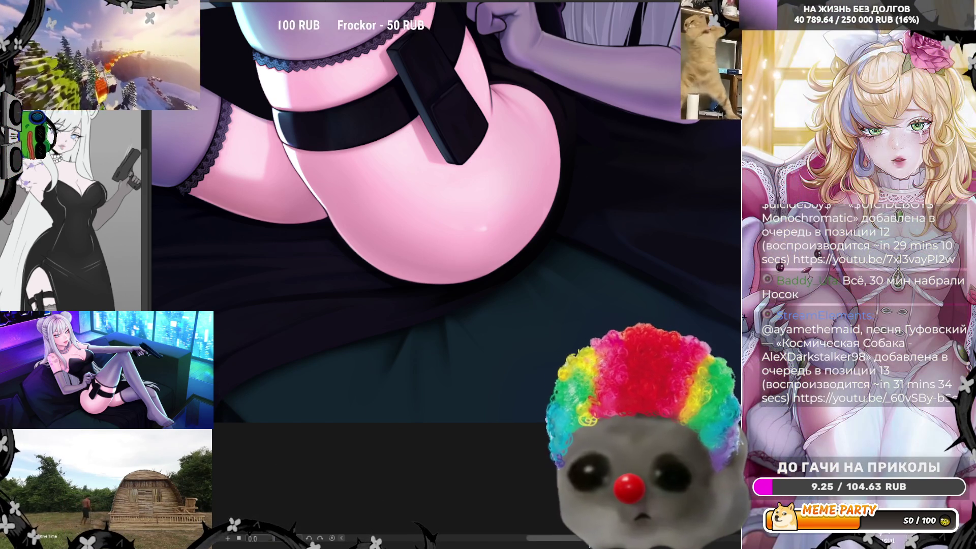
pyautogui.hscroll(3, 294, 475)
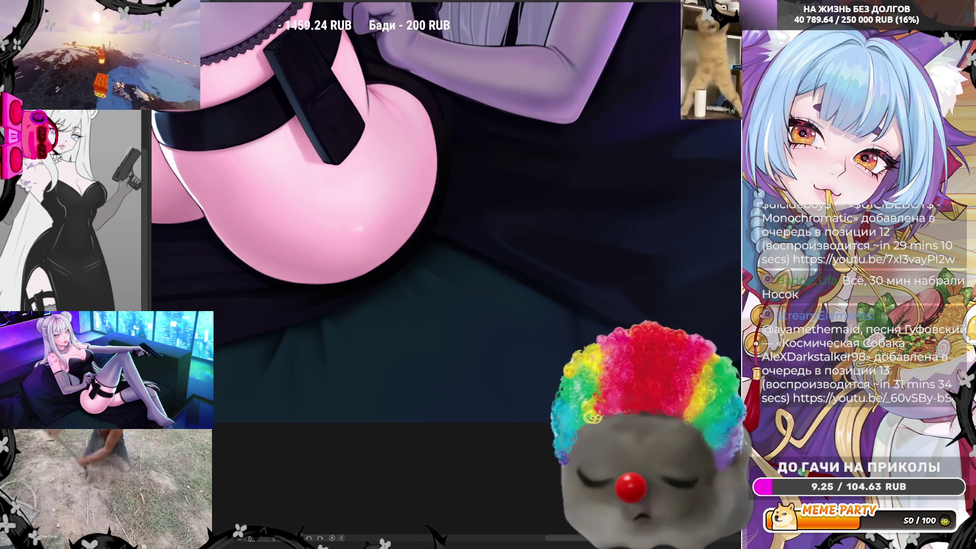
pyautogui.scroll(-3, 392, 331)
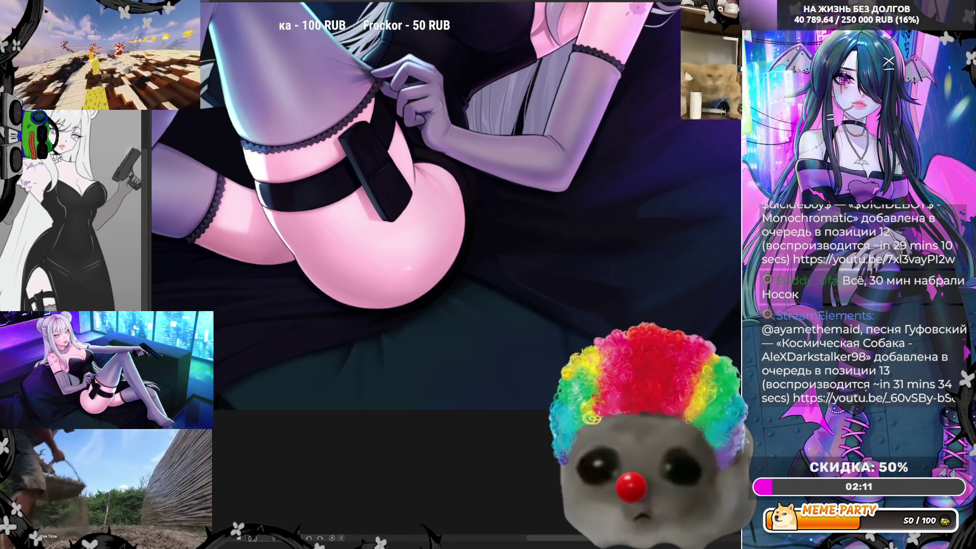
pyautogui.scroll(2, 574, 349)
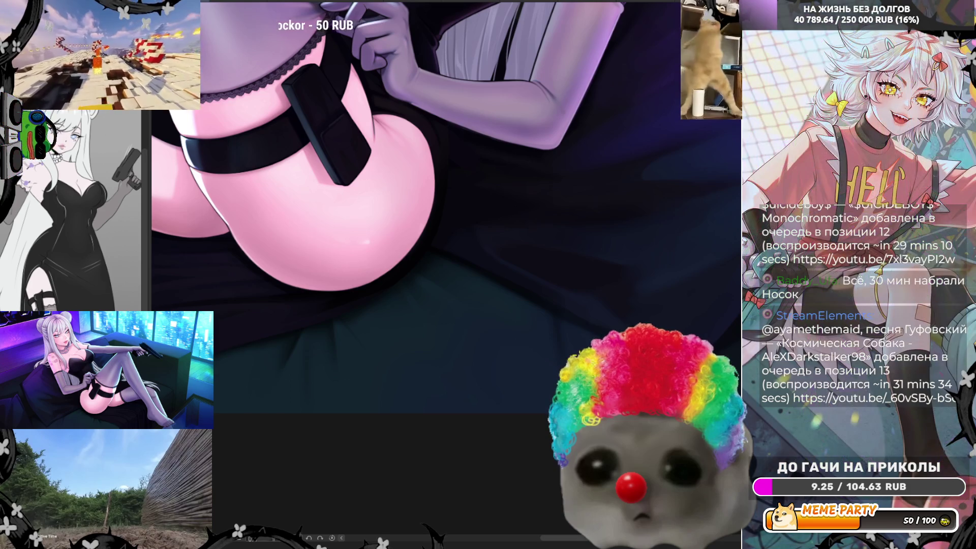
pyautogui.scroll(1, 397, 183)
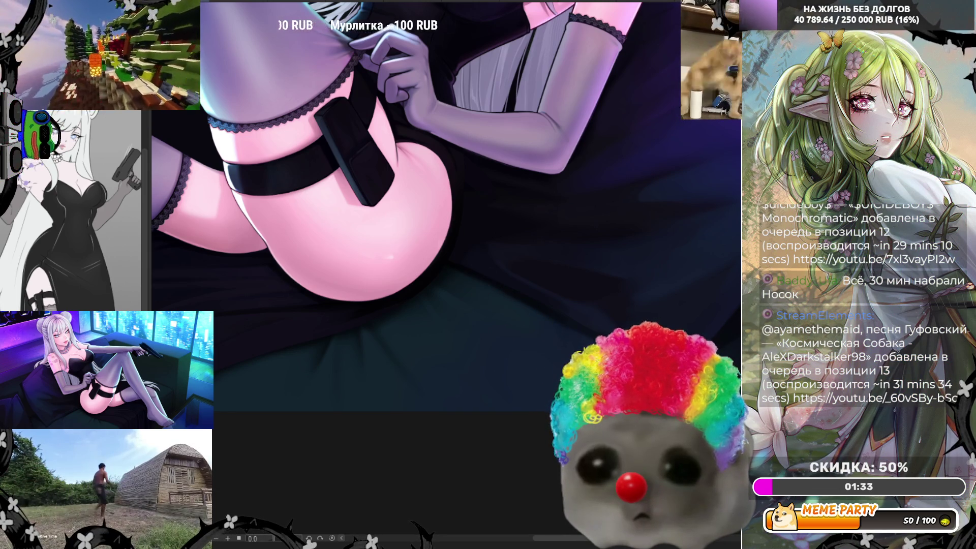
pyautogui.scroll(-5, 674, 255)
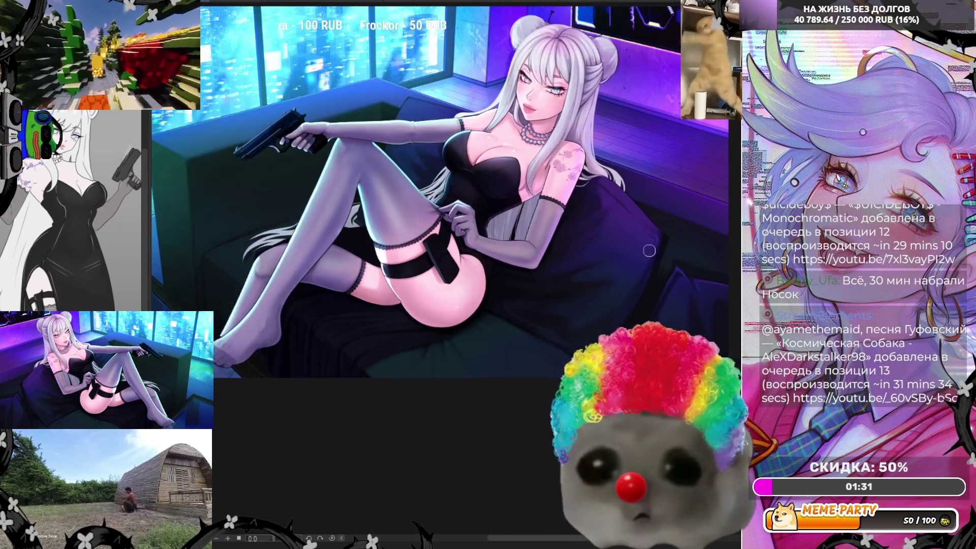
pyautogui.scroll(4, 675, 255)
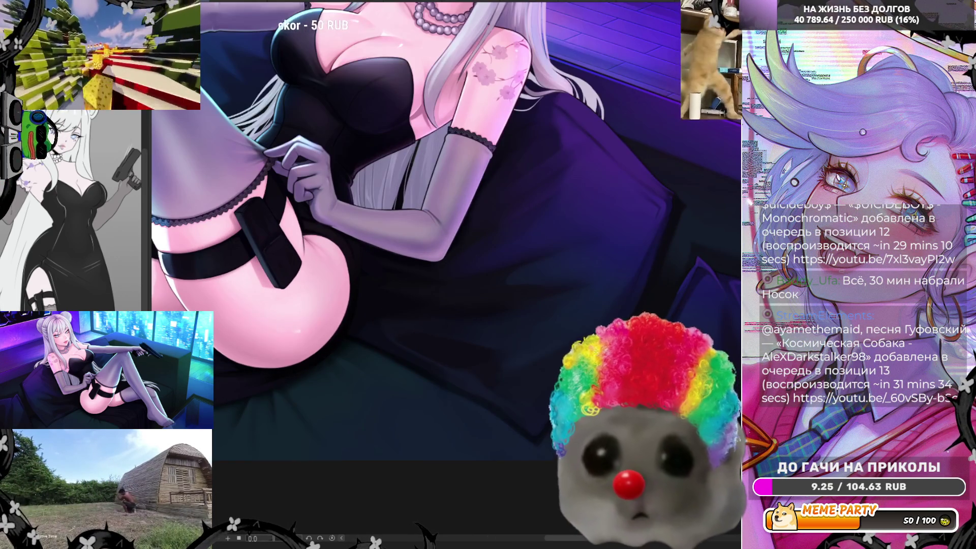
pyautogui.hscroll(-5, 272, 375)
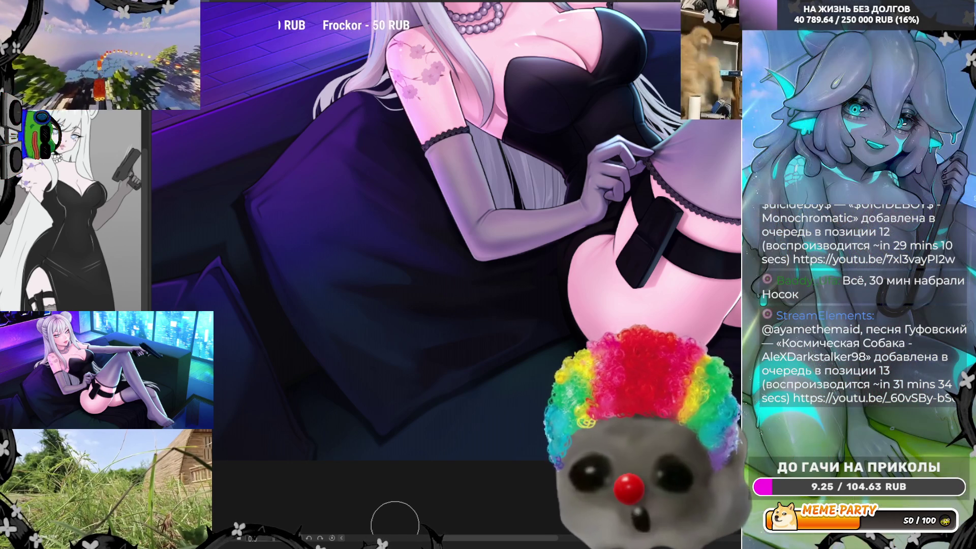
pyautogui.scroll(1, 395, 519)
pyautogui.scroll(-3, 394, 521)
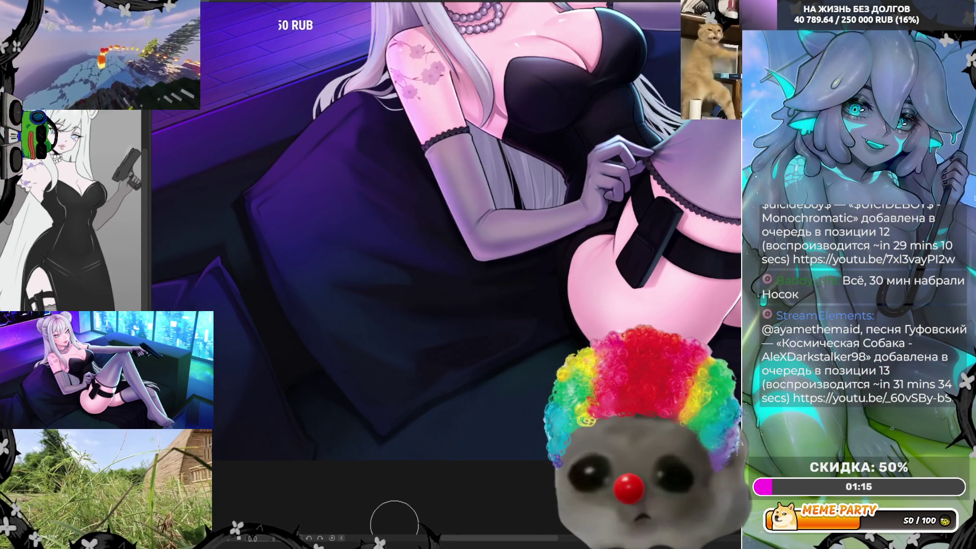
pyautogui.scroll(1, 395, 523)
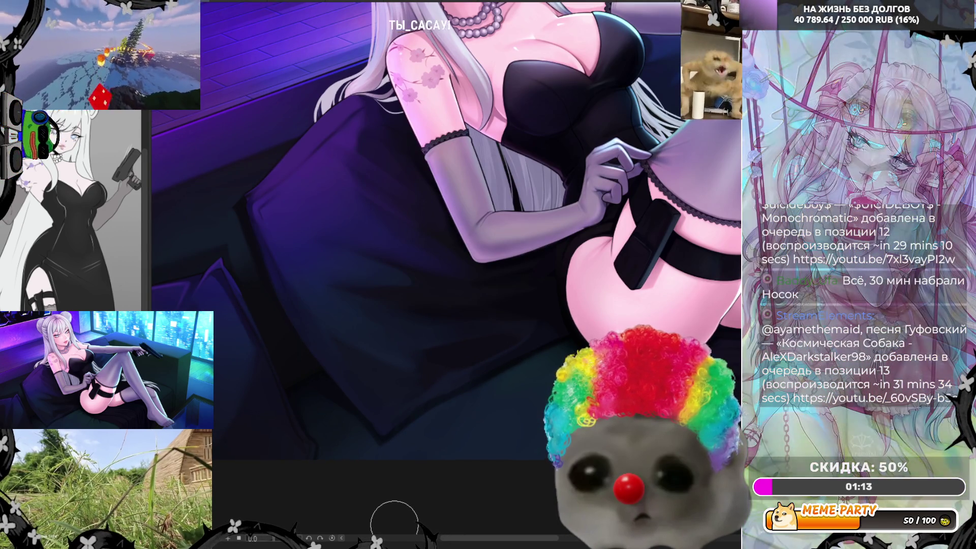
pyautogui.scroll(1, 395, 524)
pyautogui.scroll(-1, 394, 524)
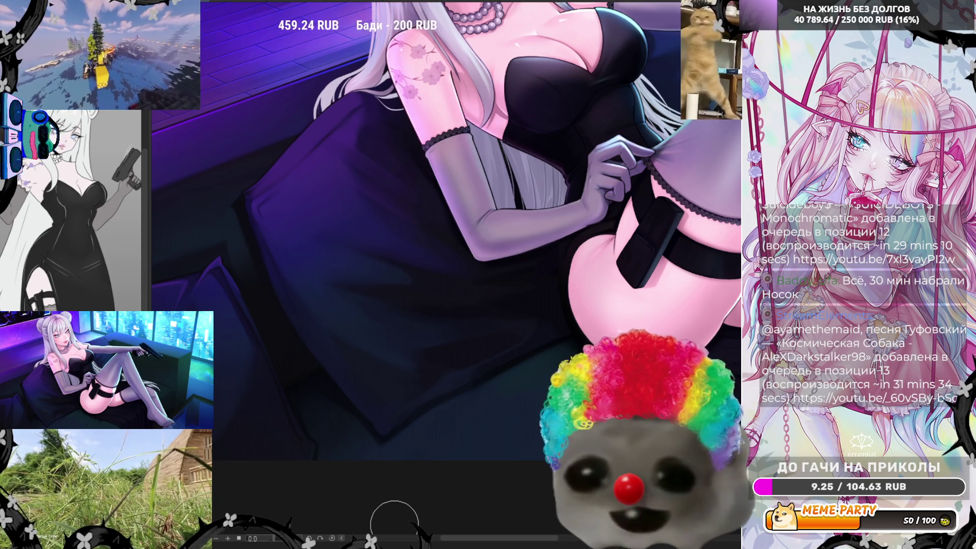
pyautogui.scroll(1, 395, 524)
pyautogui.scroll(-1, 395, 524)
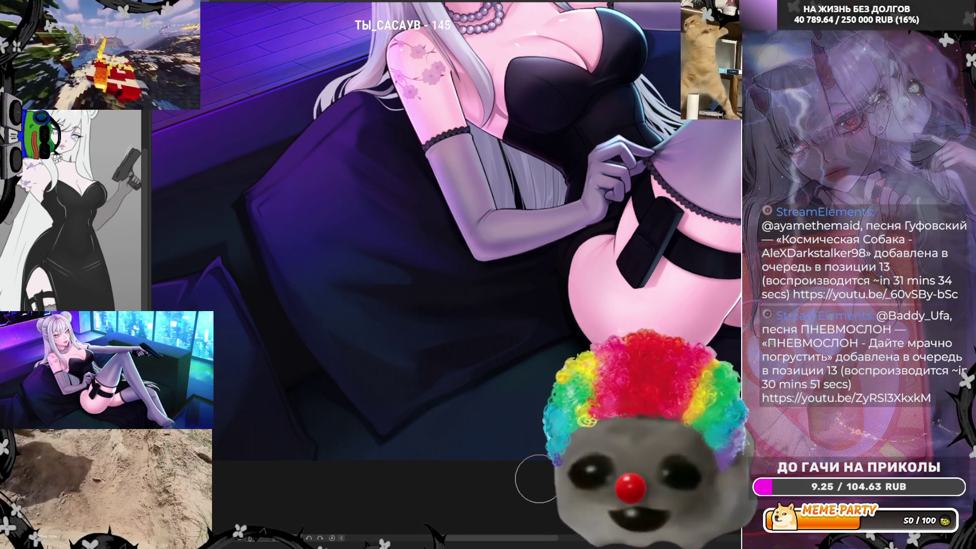
pyautogui.scroll(1, 538, 479)
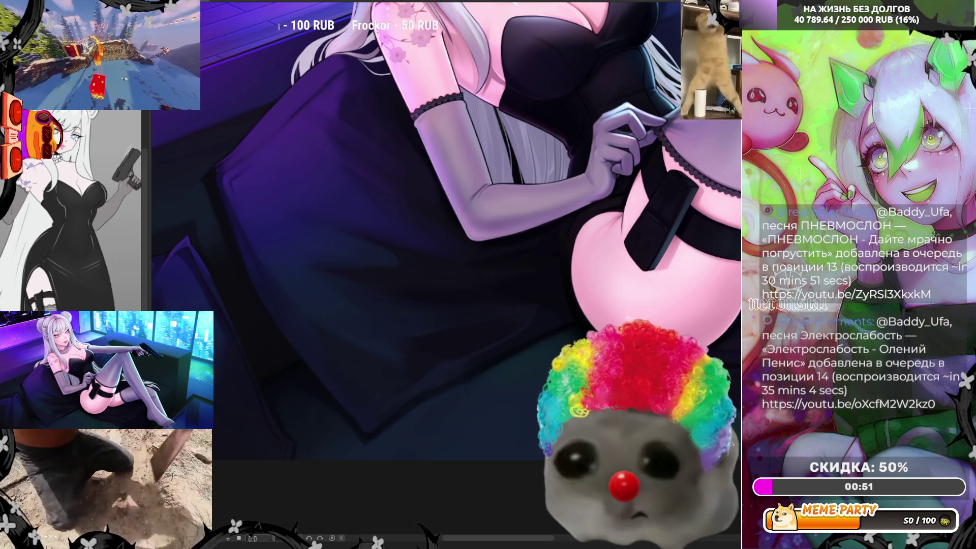
# Zoom into the couch, enlarge the brush about fourfold with ], then zoom back out
pyautogui.scroll(2, 446, 228)
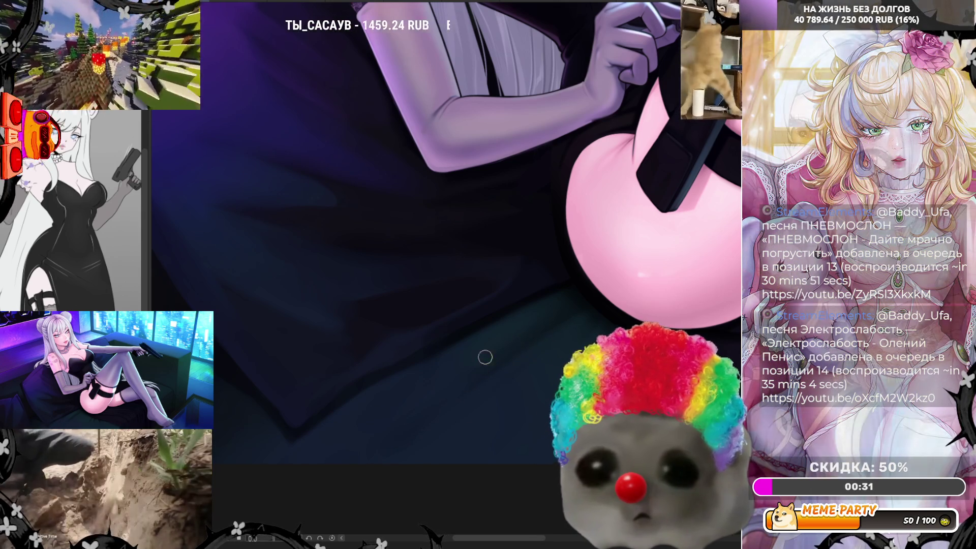
pyautogui.press(']')
pyautogui.press(']')
pyautogui.press(']')
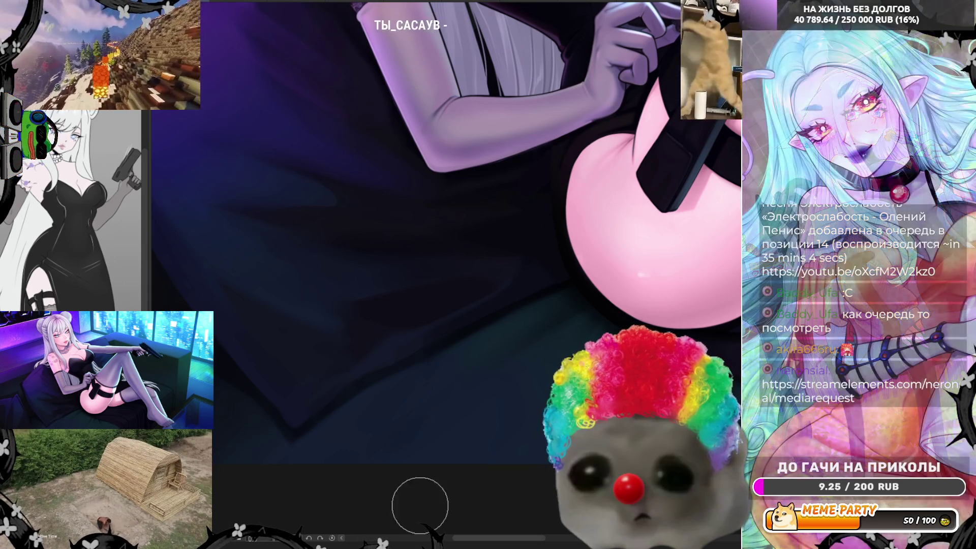
pyautogui.scroll(-4, 441, 399)
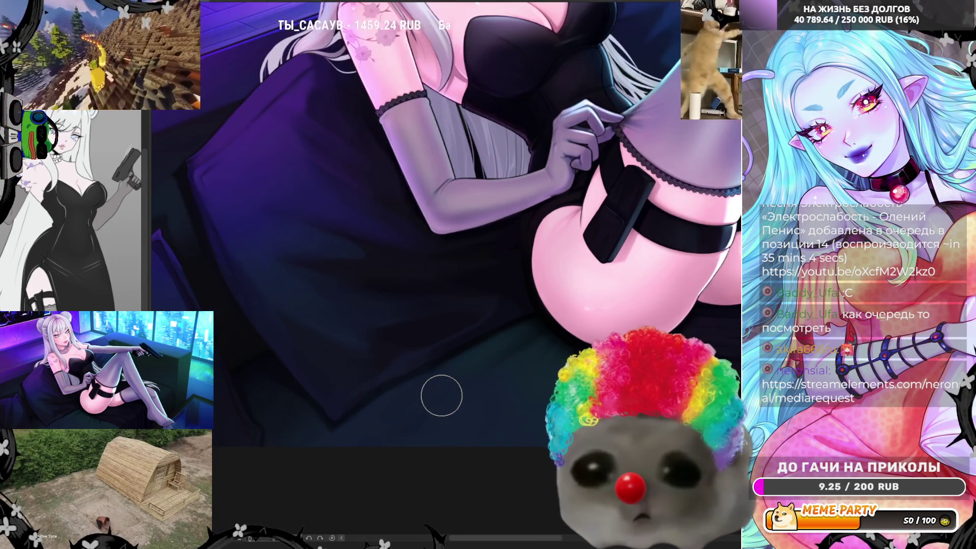
# Zoom in on the thigh holster for a close, tilted working view
pyautogui.scroll(-1, 464, 364)
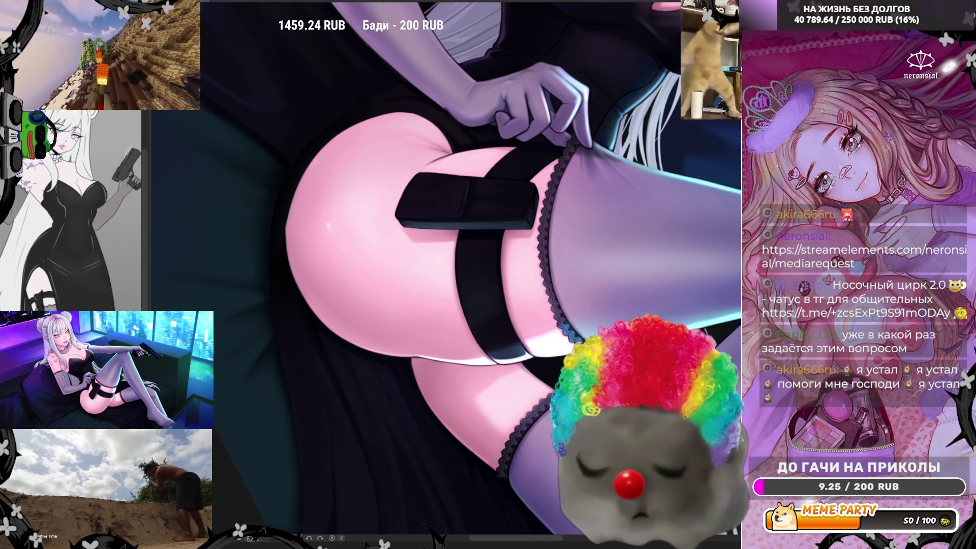
# Straighten the canvas, fit the artwork to the window, zoom in, and triple the brush size
pyautogui.scroll(-2, 415, 193)
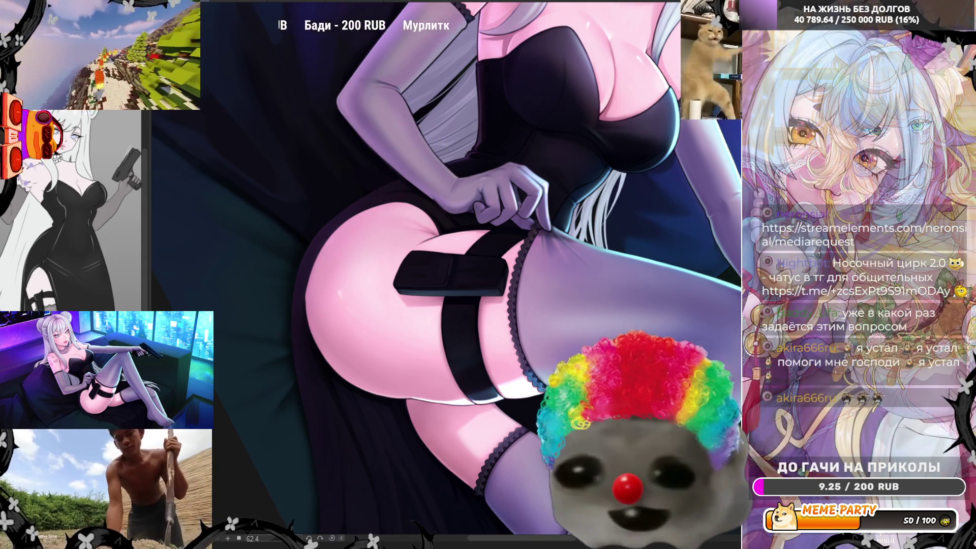
pyautogui.hotkey('ctrl', '@')
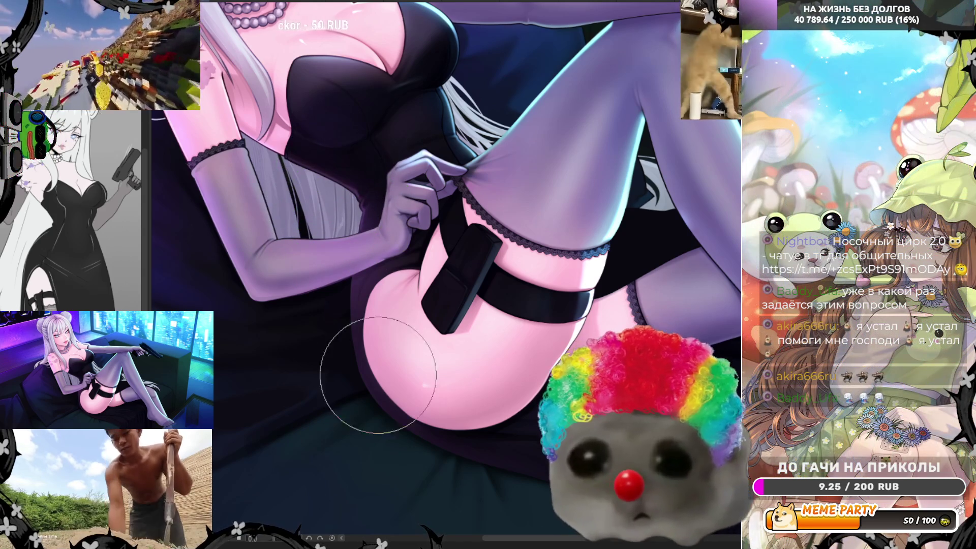
pyautogui.hotkey('ctrl', '0')
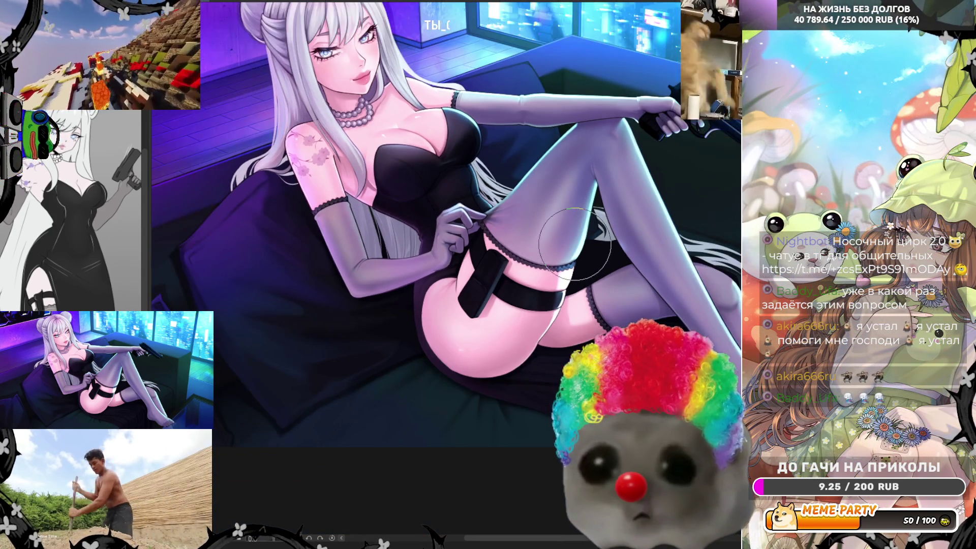
pyautogui.scroll(5, 574, 243)
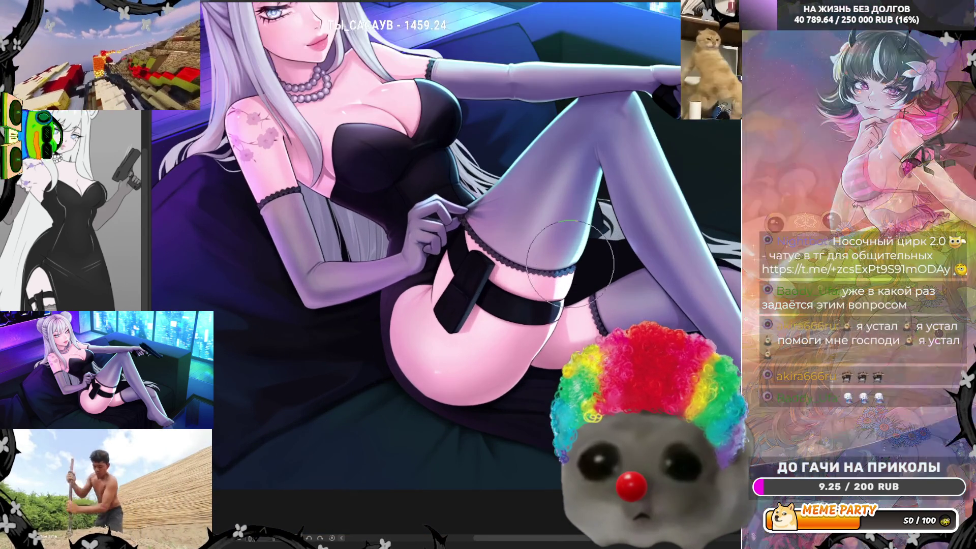
pyautogui.scroll(2, 431, 372)
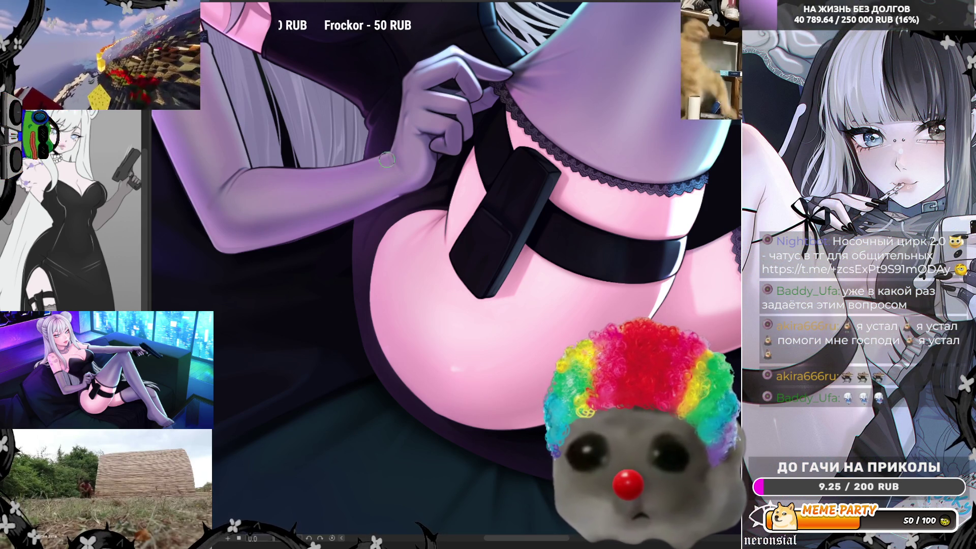
pyautogui.press(']')
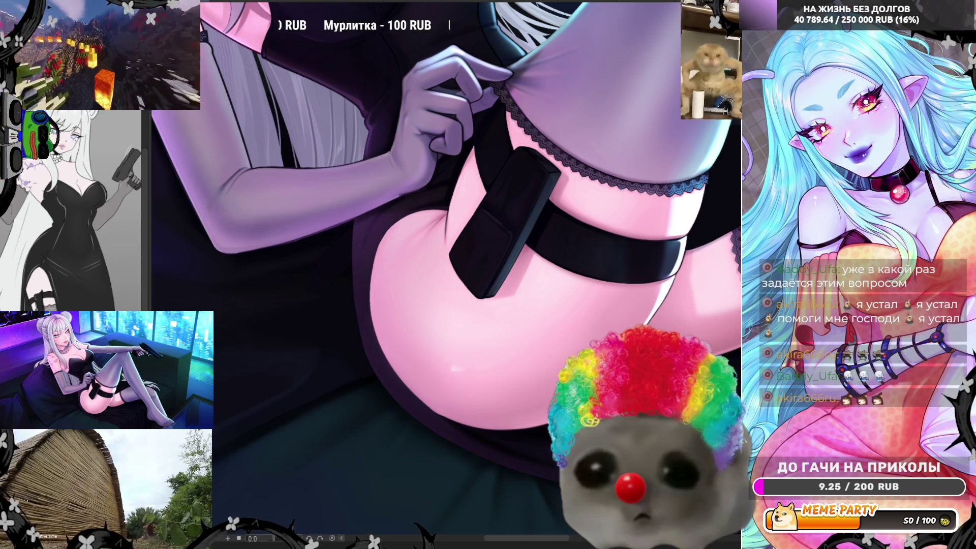
pyautogui.scroll(-4, 484, 341)
pyautogui.scroll(3, 484, 342)
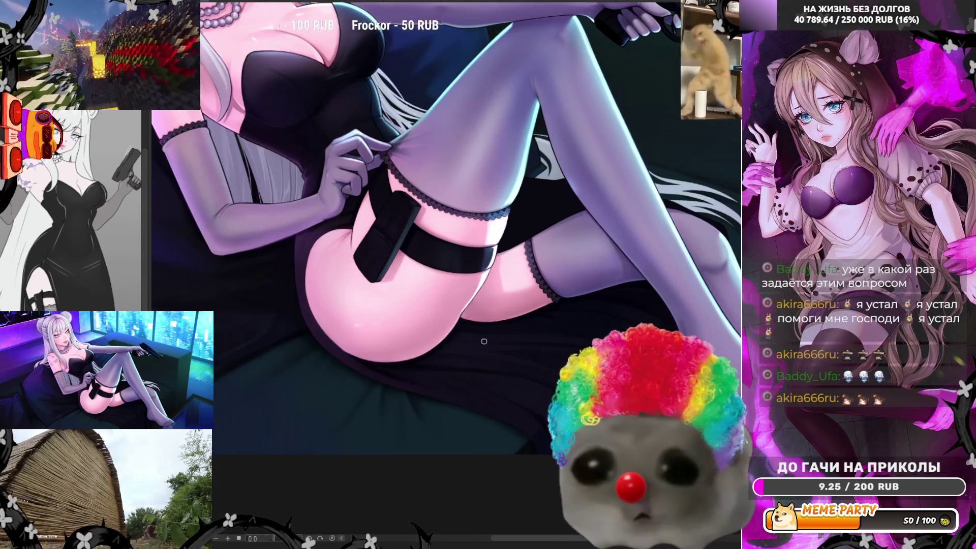
pyautogui.scroll(1, 484, 342)
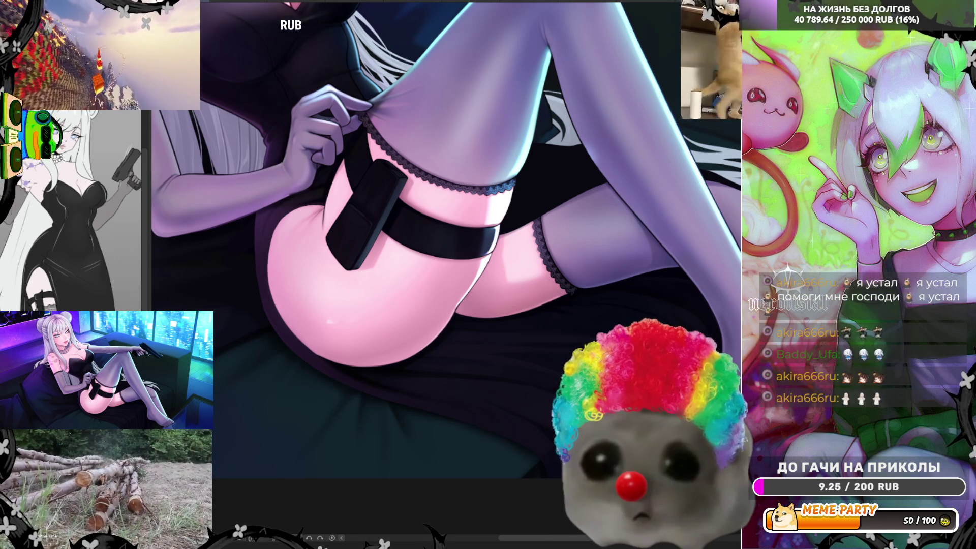
# Pick up the thigh strap's colour with the eyedropper
pyautogui.keyDown('alt'); pyautogui.click(382, 242); pyautogui.keyUp('alt')
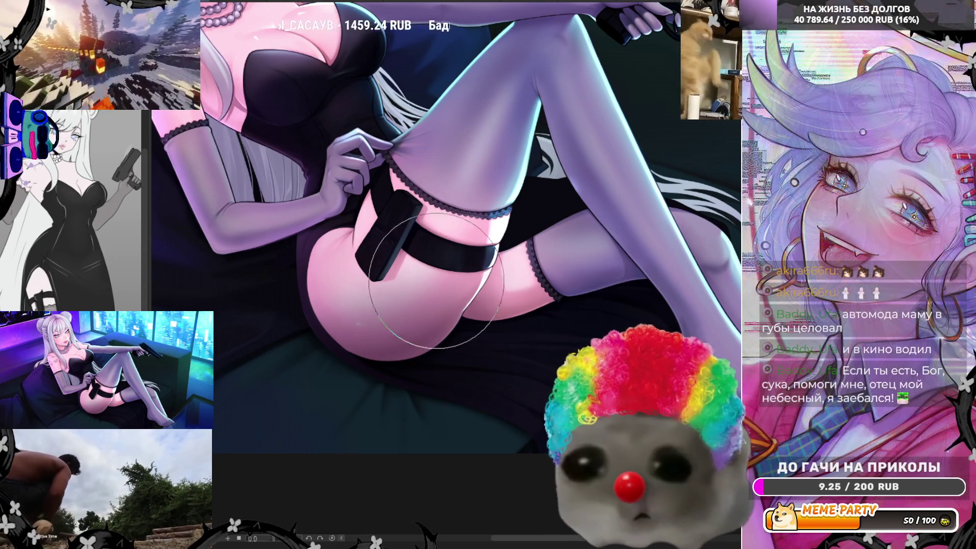
# Mirror the canvas horizontally and pan left to show more of the figure
pyautogui.press('h')
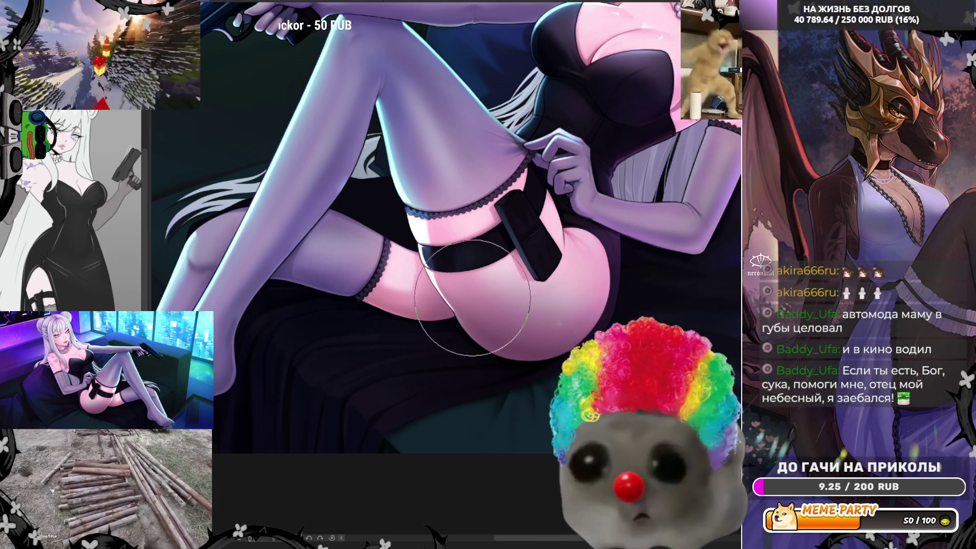
pyautogui.moveTo(503, 271); pyautogui.dragTo(374, 271)
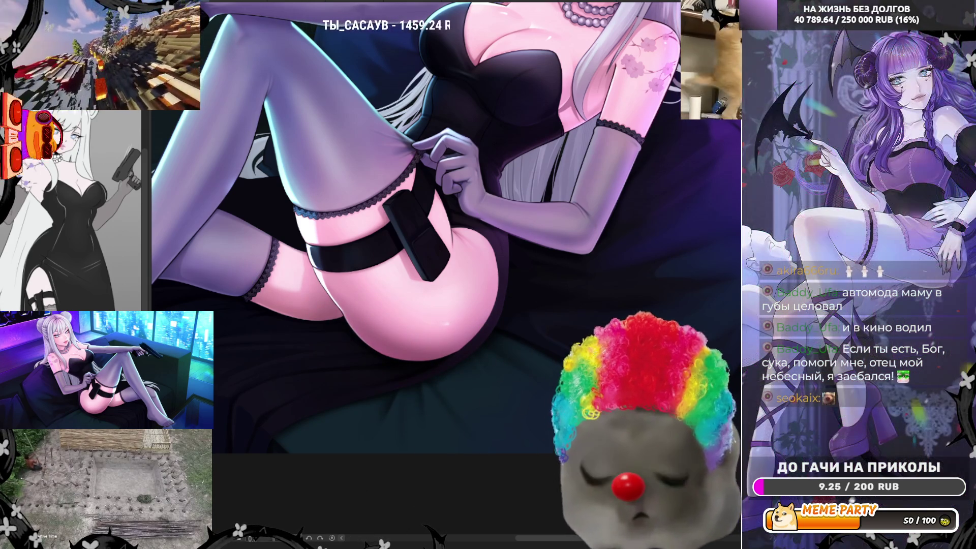
# Return the canvas to unmirrored and pan left to bring more of the legs into view
pyautogui.press('h')
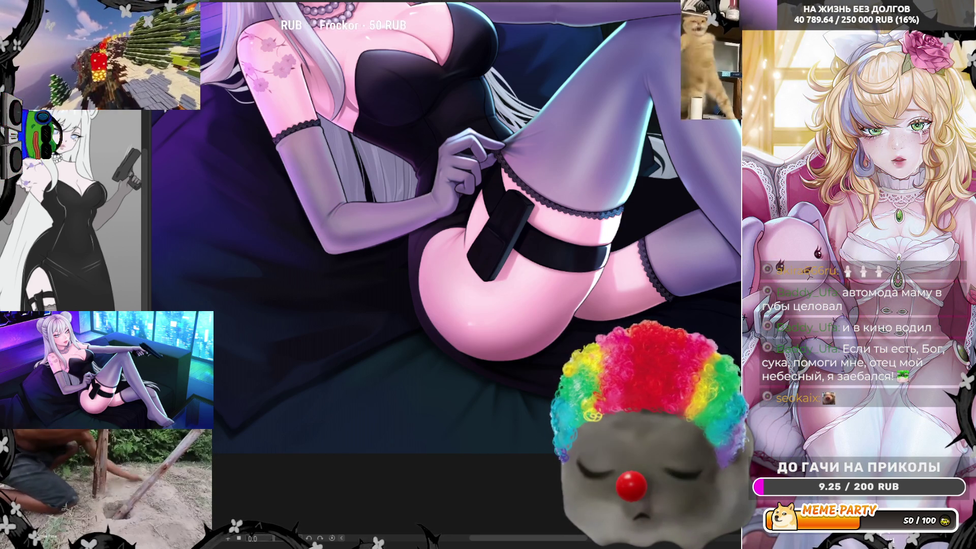
pyautogui.moveTo(594, 289); pyautogui.dragTo(441, 289)
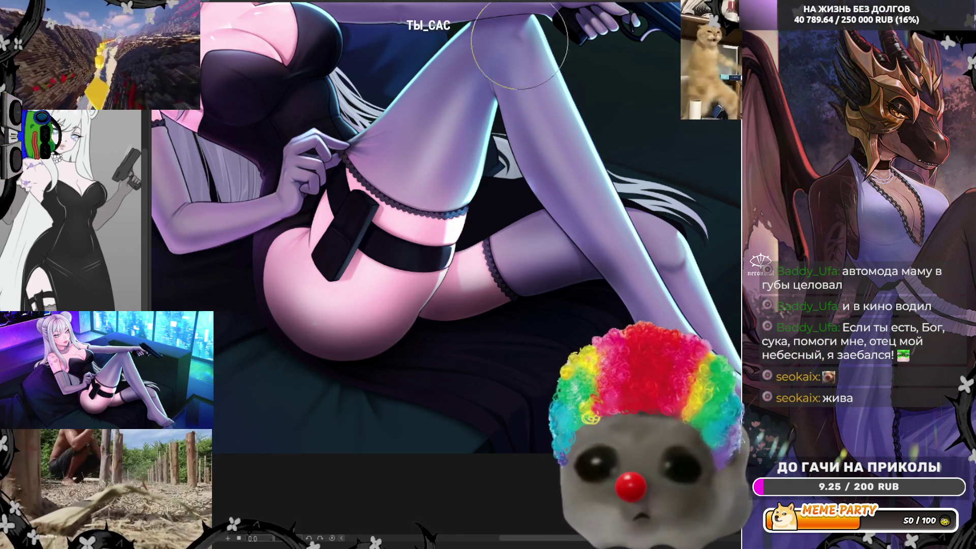
# Mirror the canvas view again and scroll toward the thigh, garter strap and holster
pyautogui.press('m')
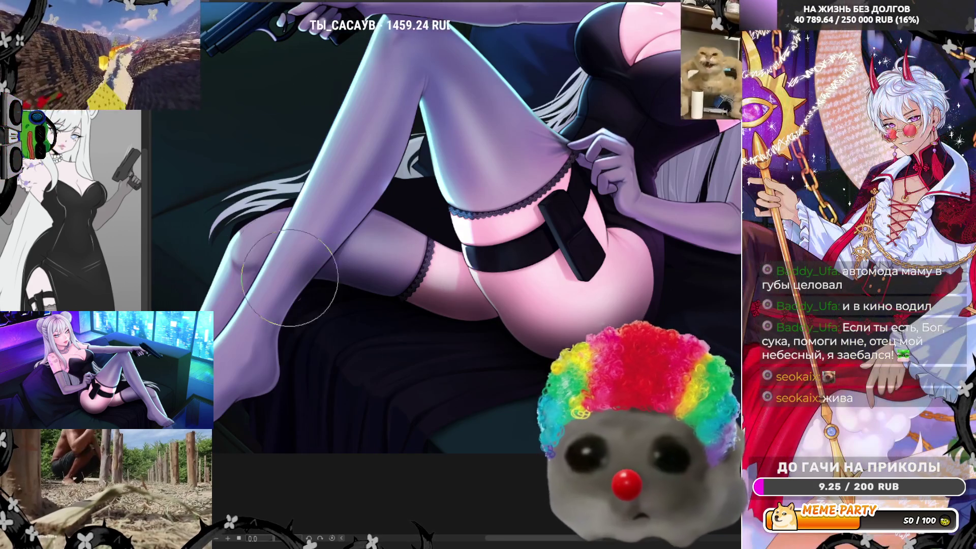
pyautogui.hscroll(5, 470, 266)
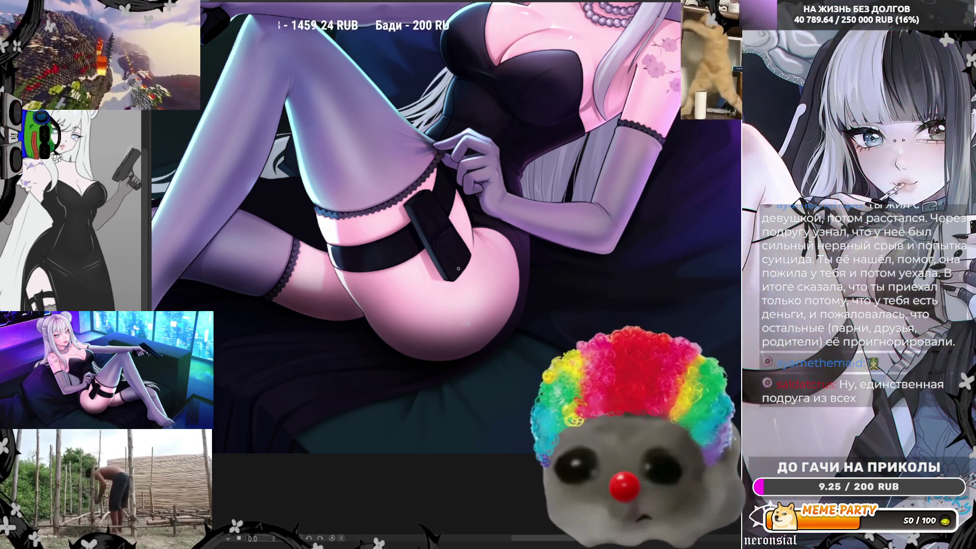
# Zoom in to blend the shading under the holster on the thigh's underside, then zoom out
pyautogui.scroll(3, 446, 329)
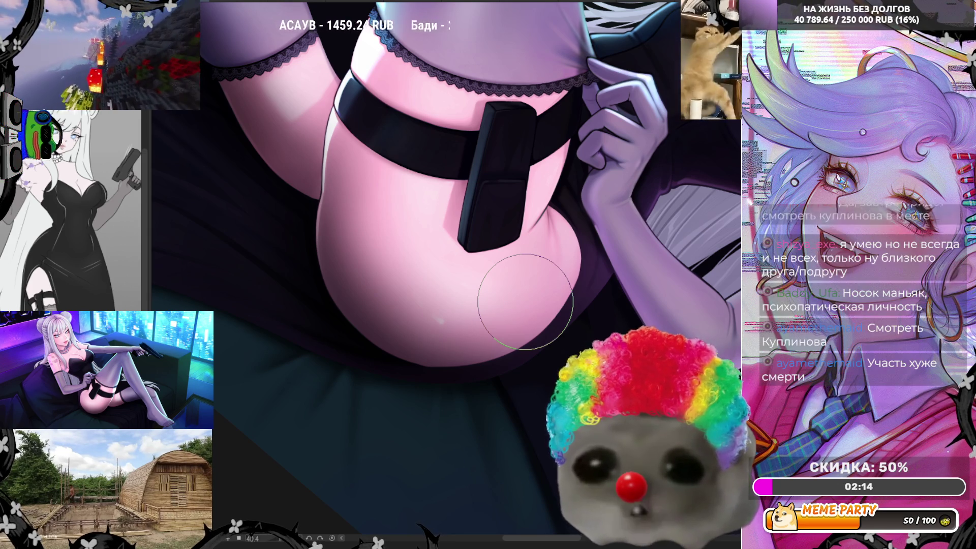
pyautogui.scroll(-3, 501, 325)
# Reset the canvas rotation to zero and zoom in on the hip and thigh strap
pyautogui.scroll(-3, 509, 346)
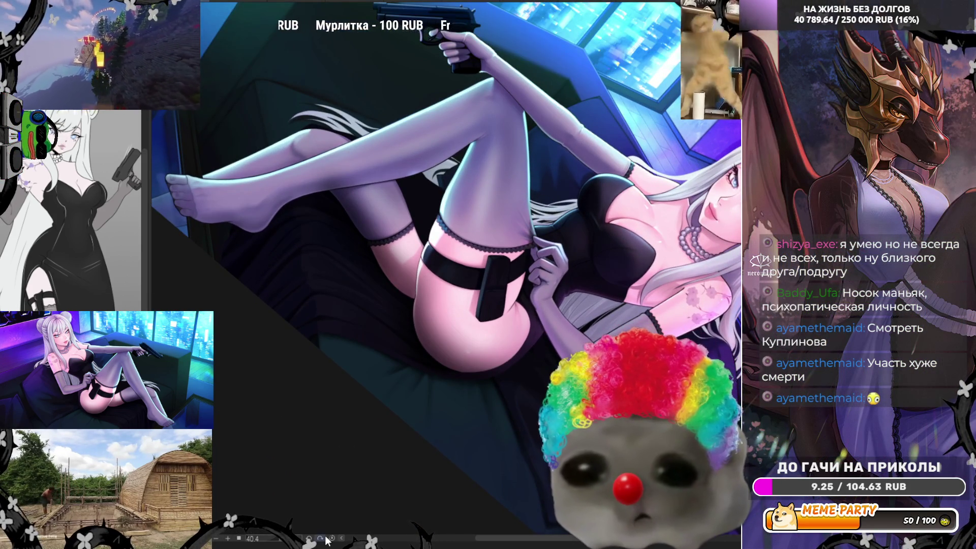
pyautogui.click(326, 538)
pyautogui.scroll(4, 433, 394)
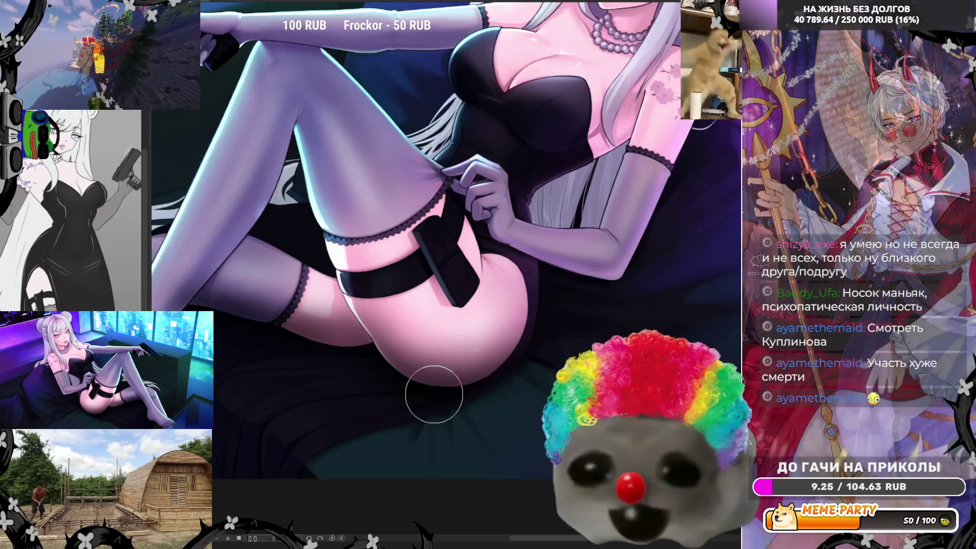
pyautogui.scroll(3, 434, 394)
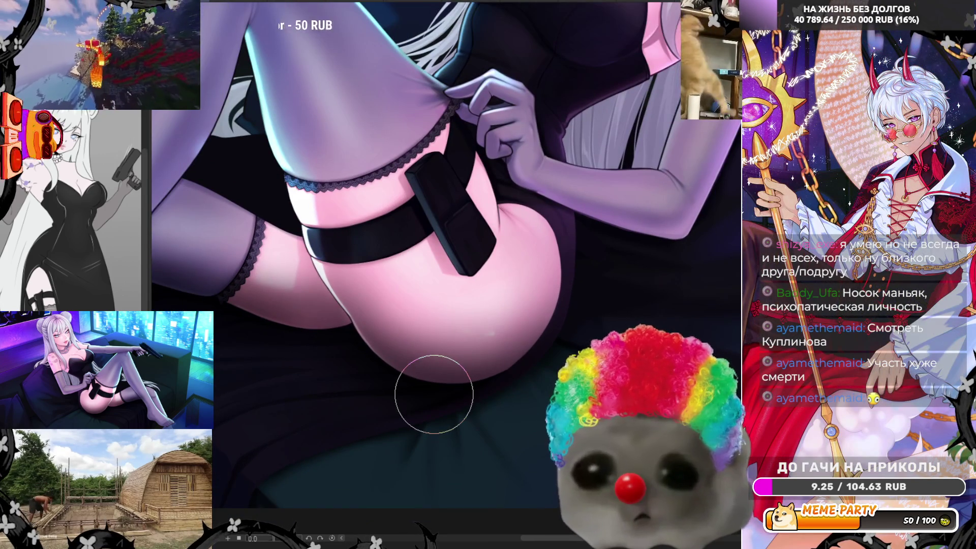
pyautogui.scroll(-1, 559, 372)
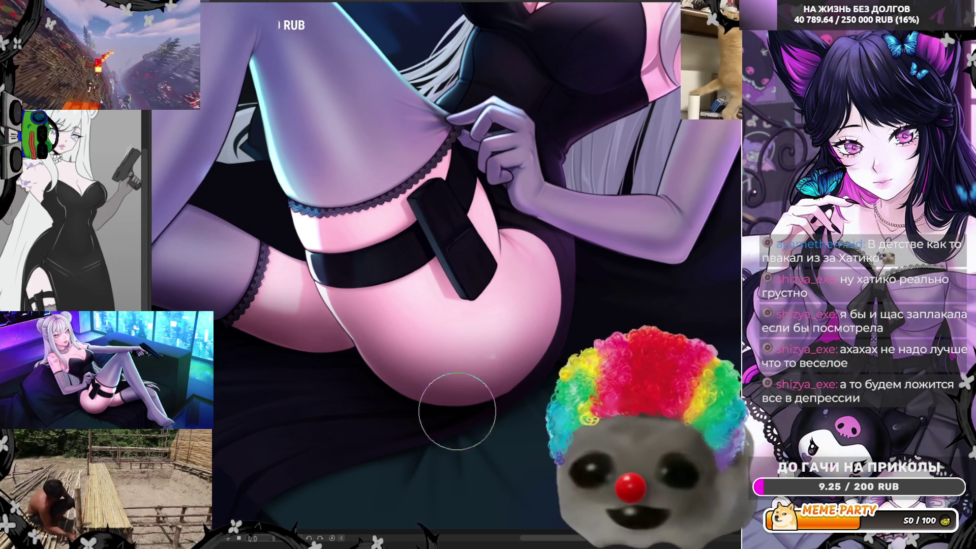
# Tilt the canvas slightly and pan until the hip and thigh garter are centred
pyautogui.moveTo(356, 395); pyautogui.dragTo(544, 366)
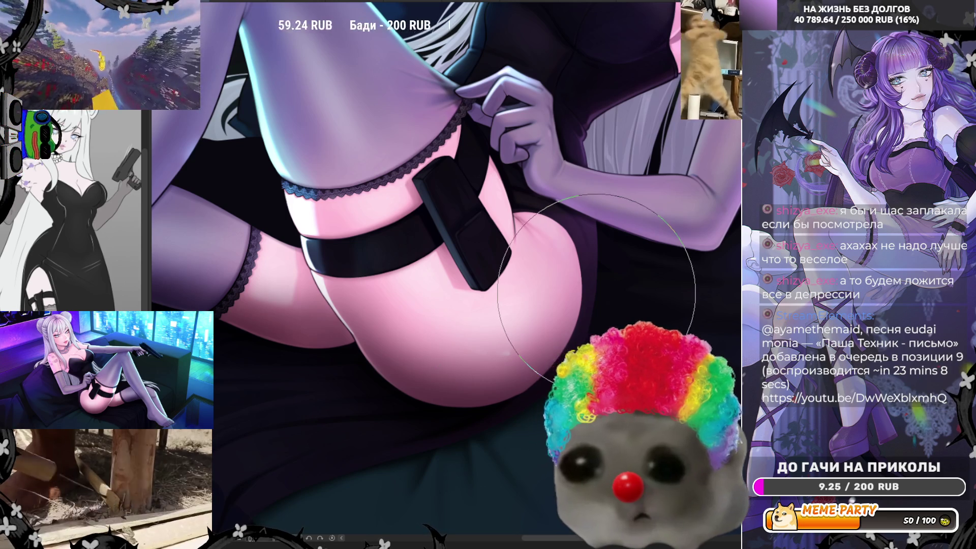
pyautogui.moveTo(534, 272); pyautogui.dragTo(569, 300)
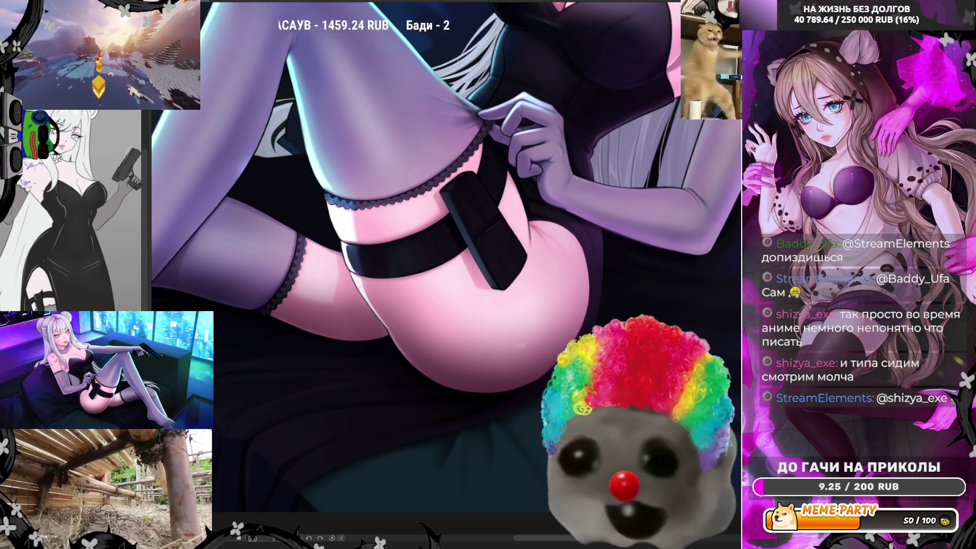
# Zoom out and back in on the hip, then rotate the canvas view to -3.7 degrees
pyautogui.scroll(-2, 469, 139)
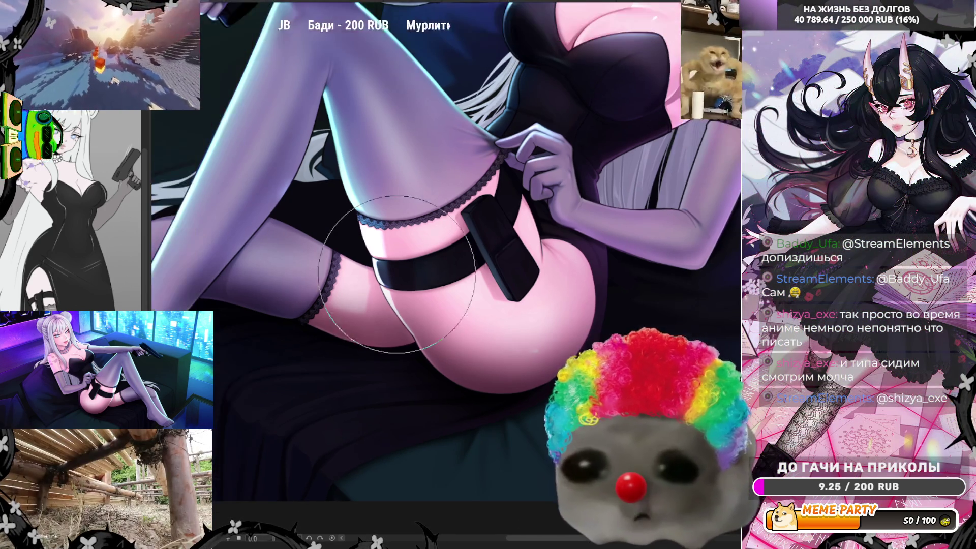
pyautogui.scroll(2, 693, 289)
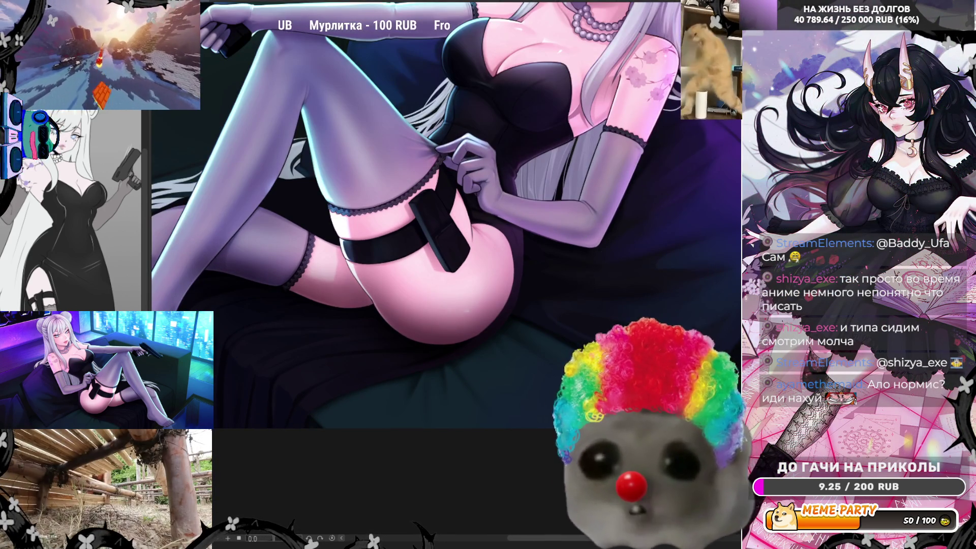
pyautogui.scroll(2, 687, 169)
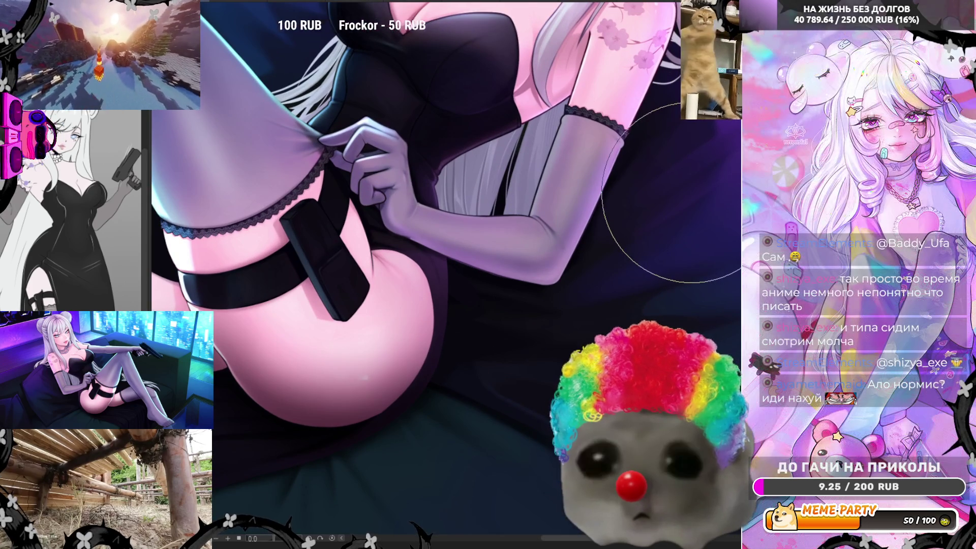
pyautogui.scroll(1, 691, 192)
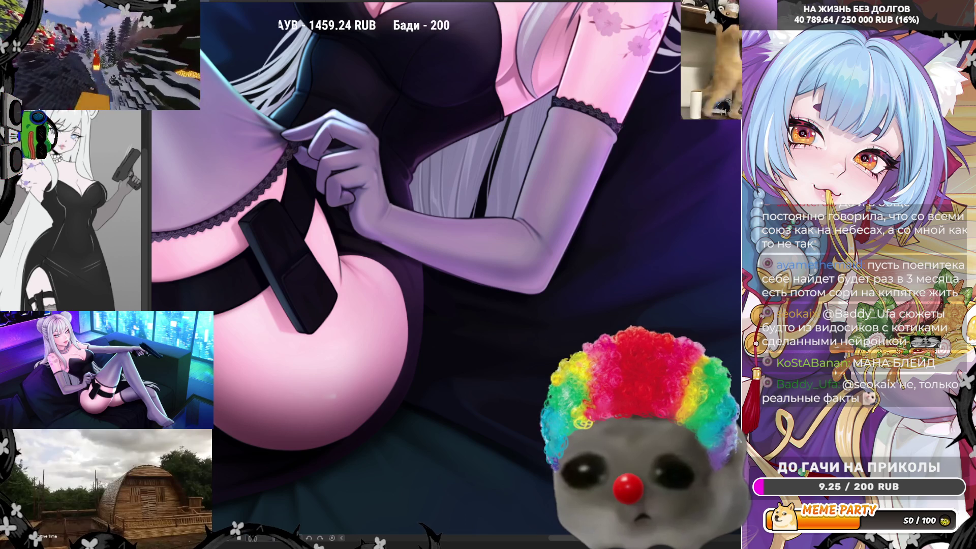
pyautogui.moveTo(254, 539); pyautogui.dragTo(285, 543)
# Zoom out, then zoom back in on the gloved forearm pinching the dress
pyautogui.scroll(-5, 501, 251)
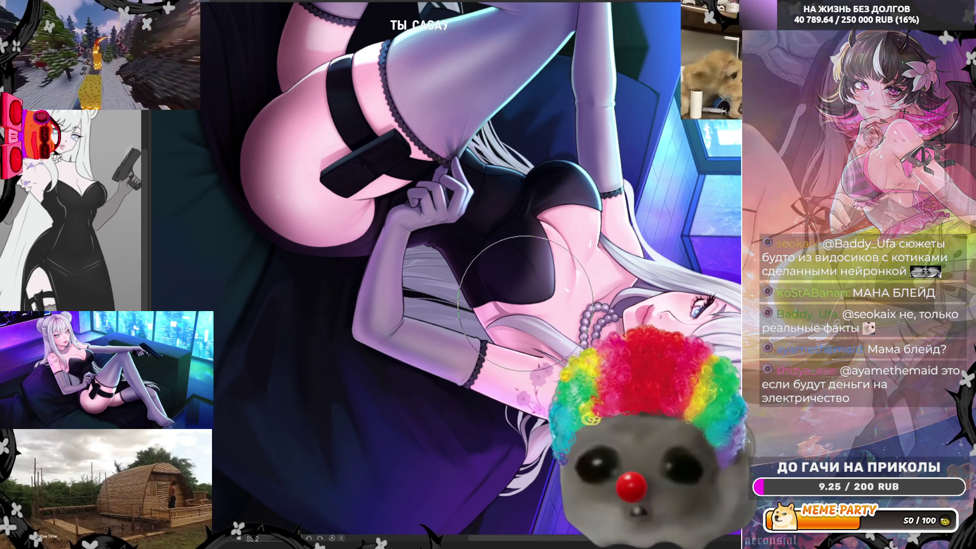
pyautogui.scroll(2, 381, 275)
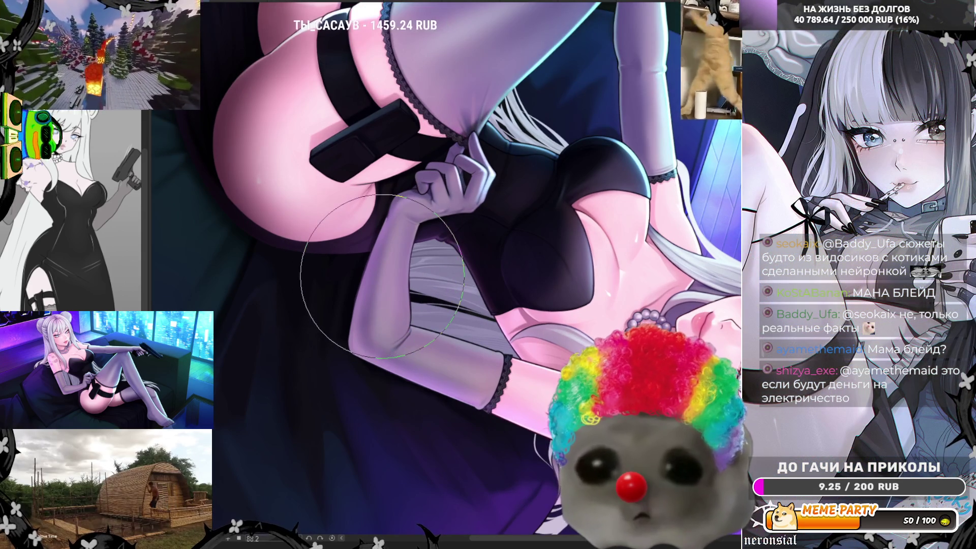
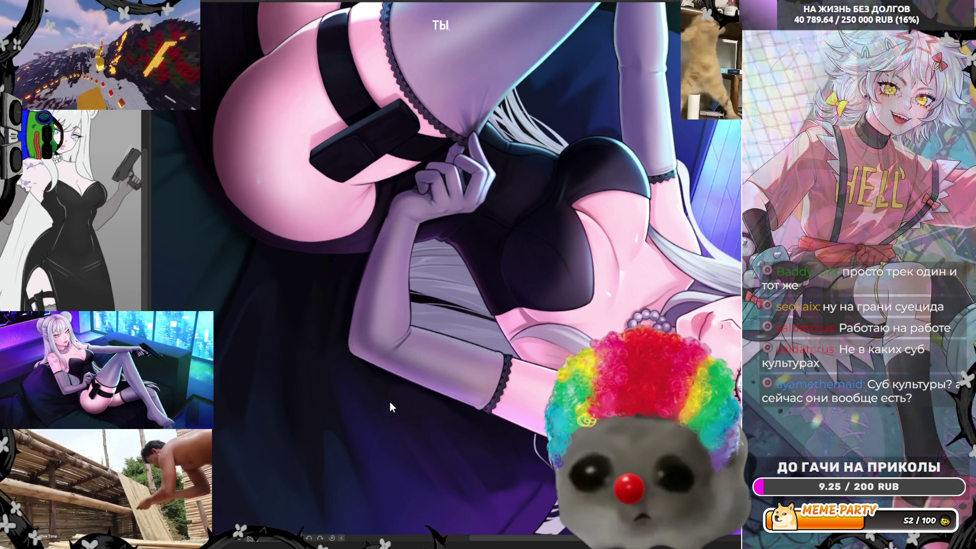
# Tilt the canvas to a working angle and zoom in close on the chest and pearl necklace
pyautogui.press('Delete')
pyautogui.press('Delete')
pyautogui.press('Delete')
pyautogui.press('Delete')
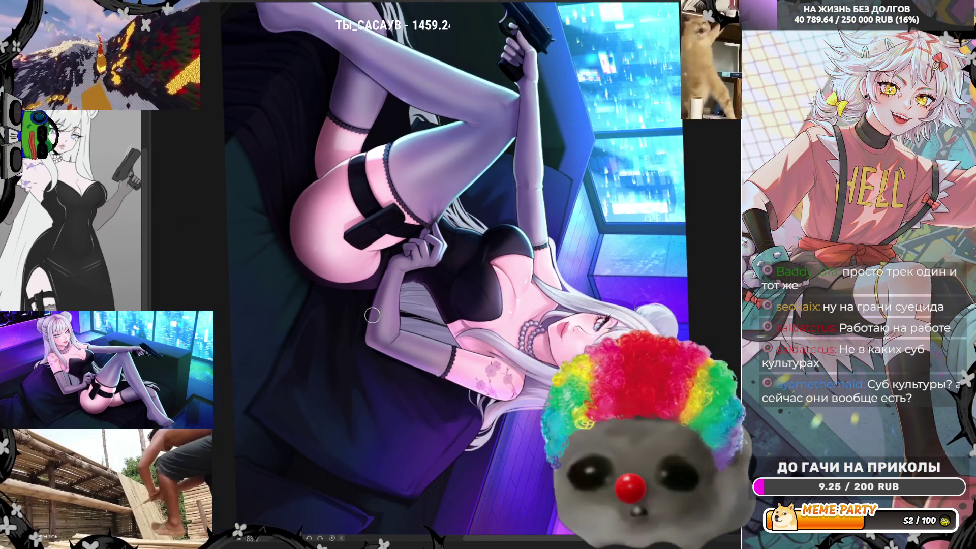
pyautogui.scroll(5, 511, 354)
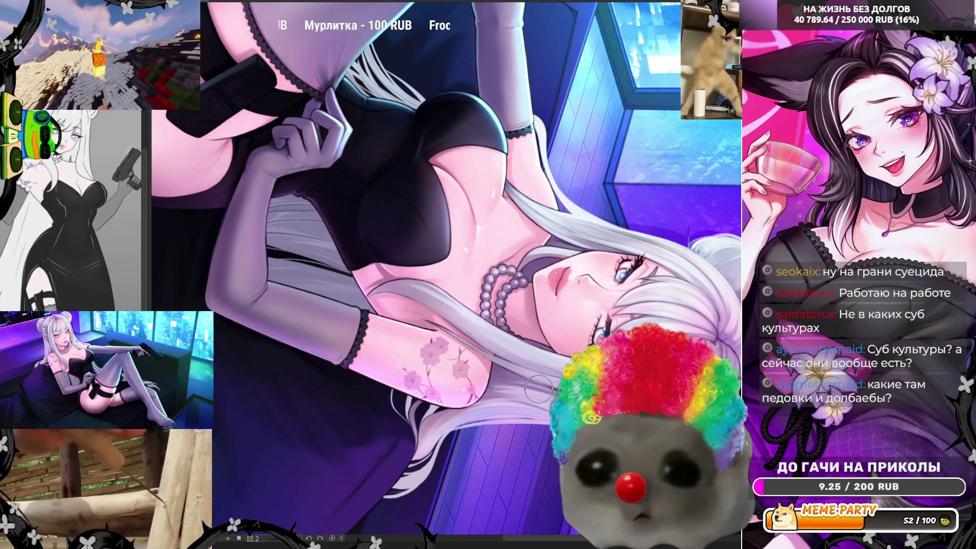
pyautogui.scroll(2, 539, 389)
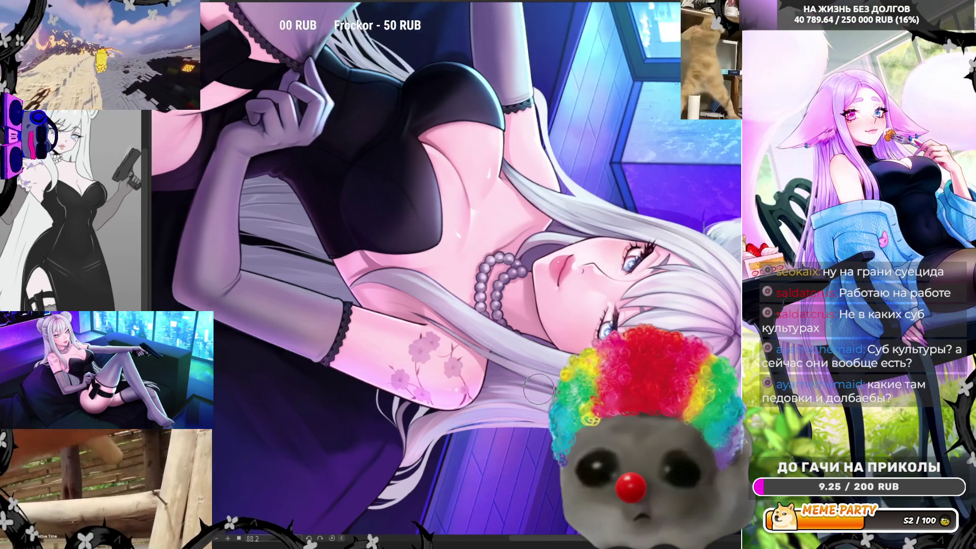
pyautogui.moveTo(539, 389); pyautogui.dragTo(508, 366)
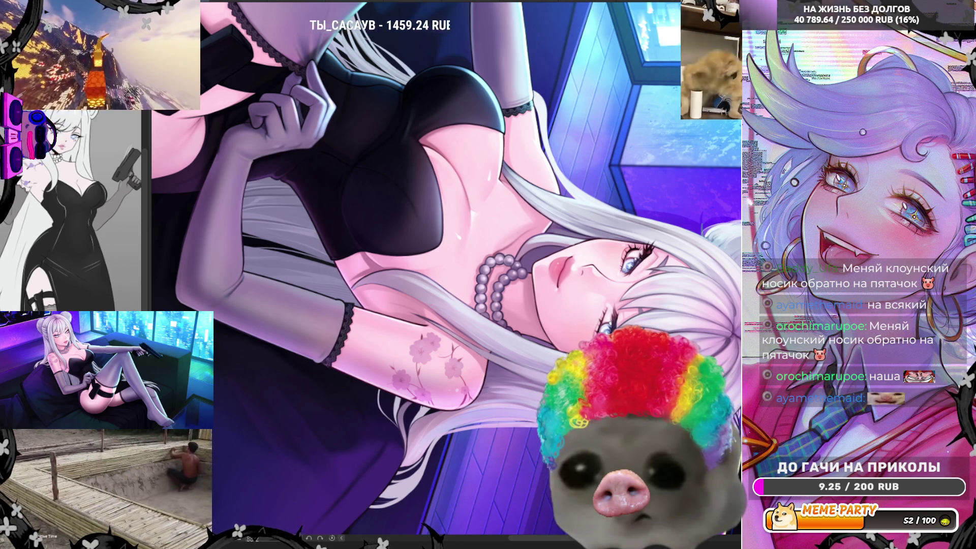
# Zoom out and re-center the view on the reclining figure, from thigh holster to face
pyautogui.press('-')
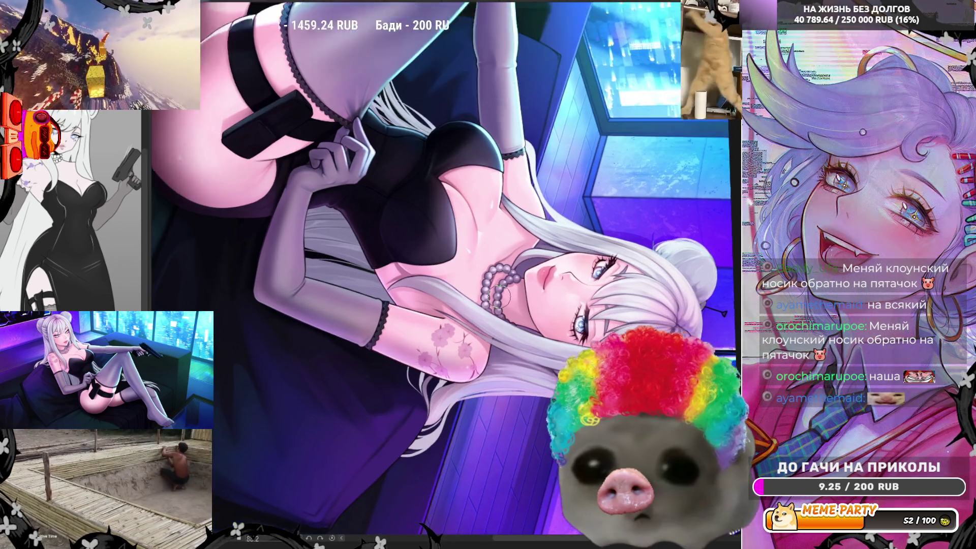
pyautogui.press('-')
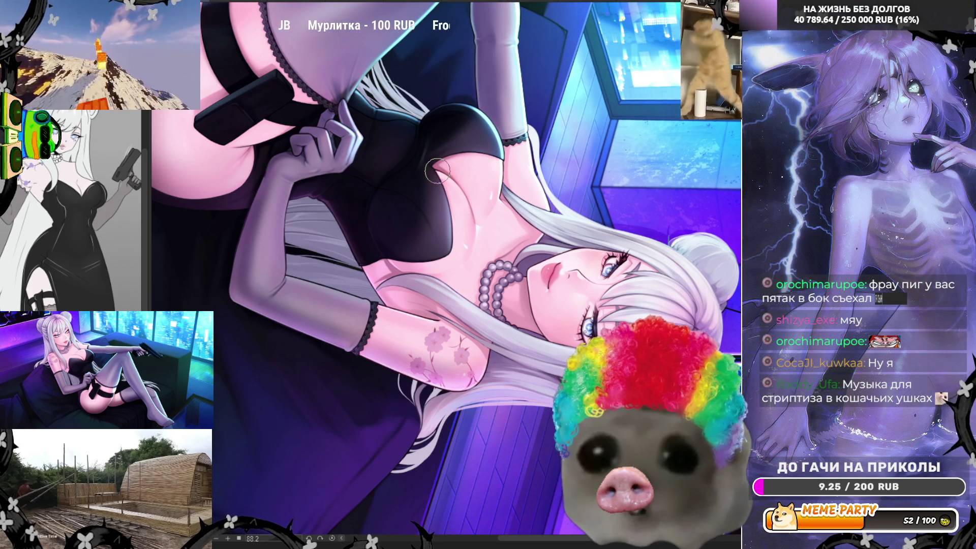
pyautogui.scroll(-2, 433, 175)
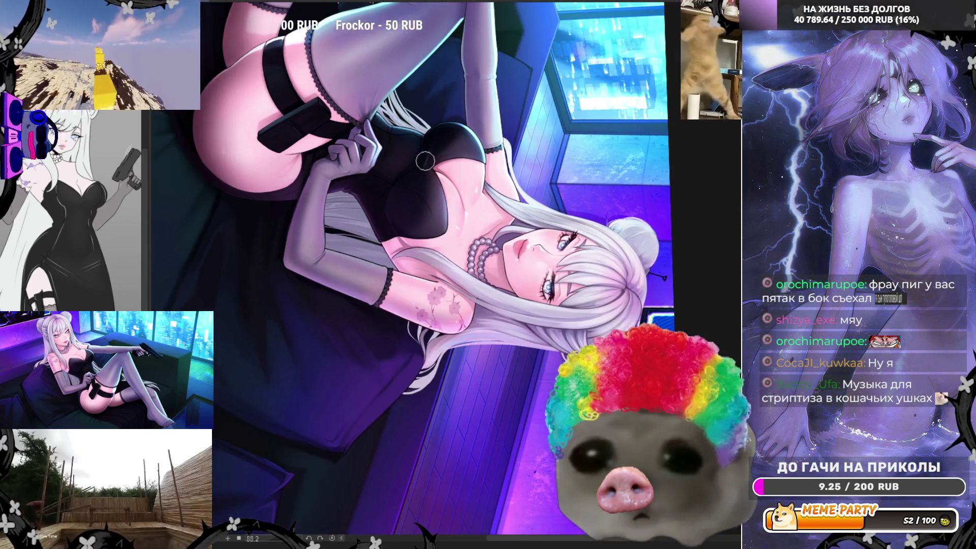
pyautogui.scroll(2, 386, 117)
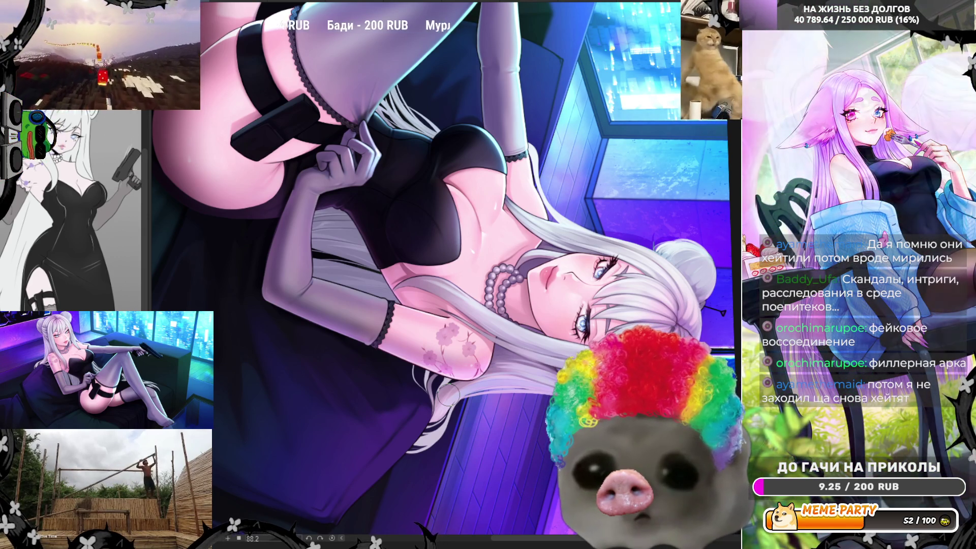
# Zoom out briefly, then zoom in twice on the thigh strap, holster and stocking lace
pyautogui.hotkey('ctrl', '-')
pyautogui.hotkey('ctrl', '-')
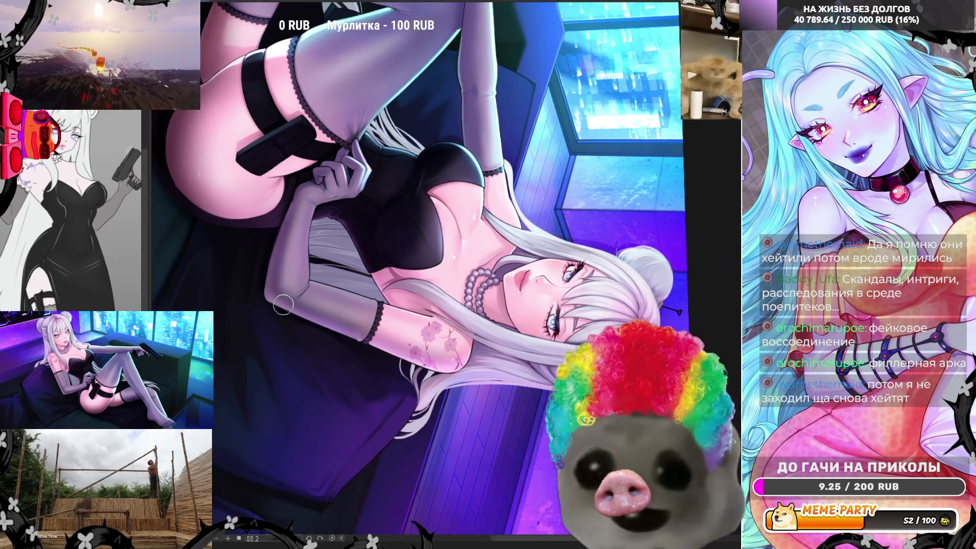
pyautogui.hotkey('ctrl', '+')
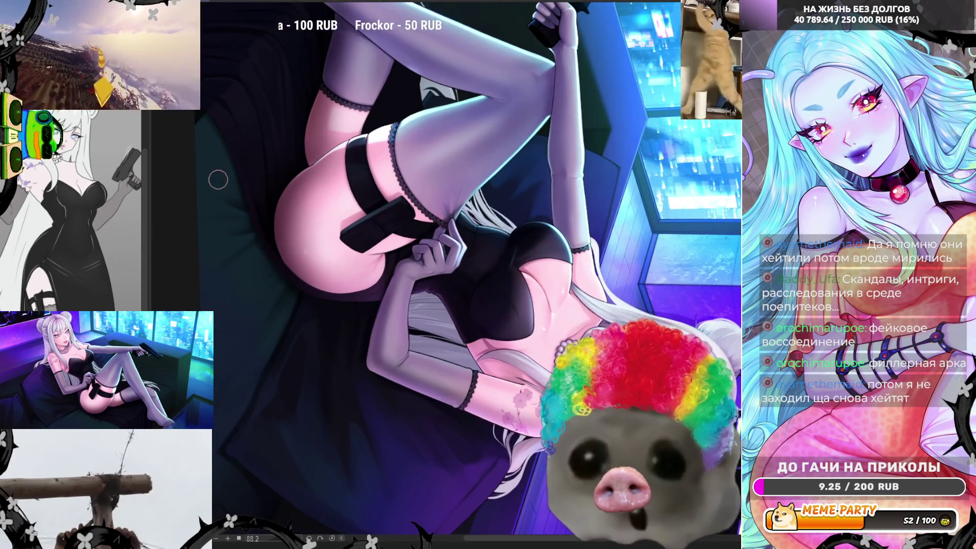
pyautogui.hotkey('ctrl', '+')
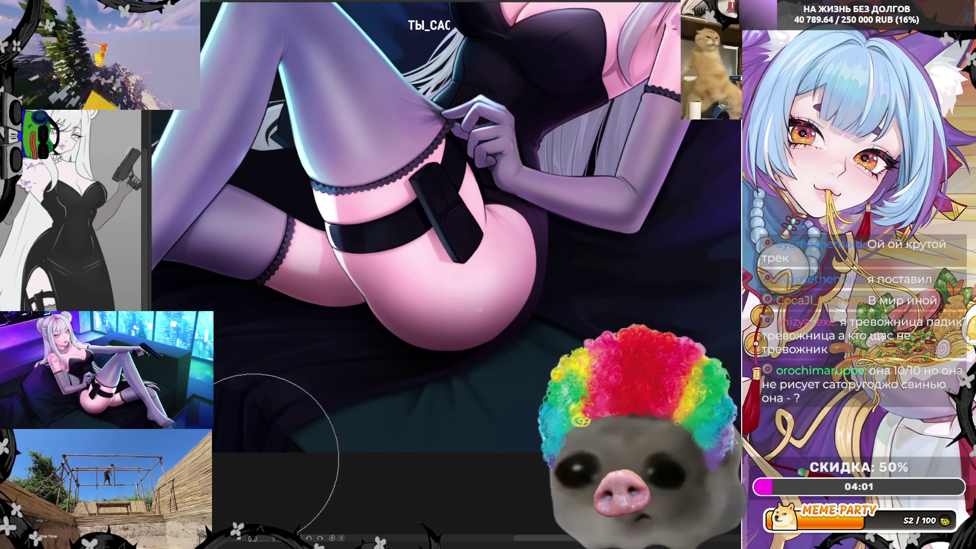
# Pan the gun and upper body into view, then undo to restore the soft lighting on thigh and arm
pyautogui.hscroll(-5, 356, 483)
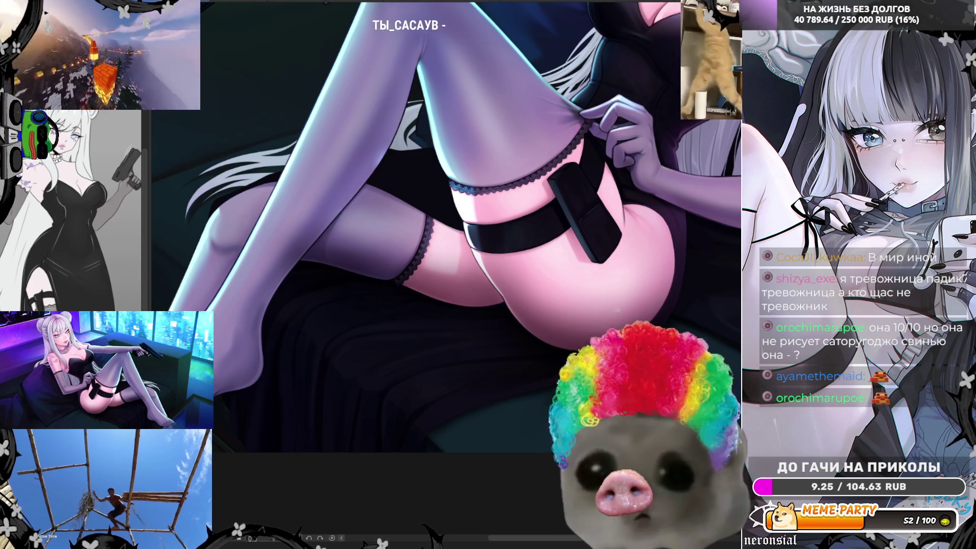
pyautogui.scroll(-5, 573, 243)
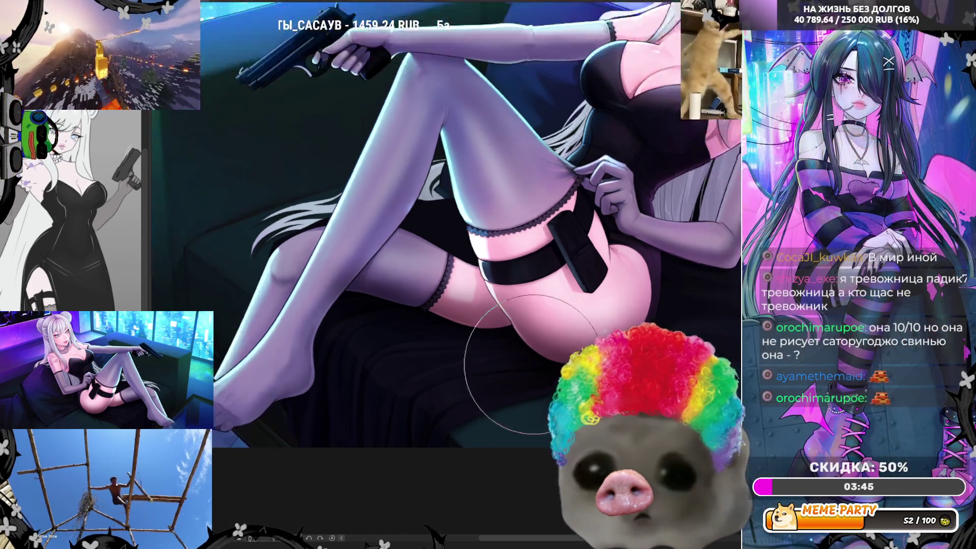
pyautogui.scroll(4, 573, 243)
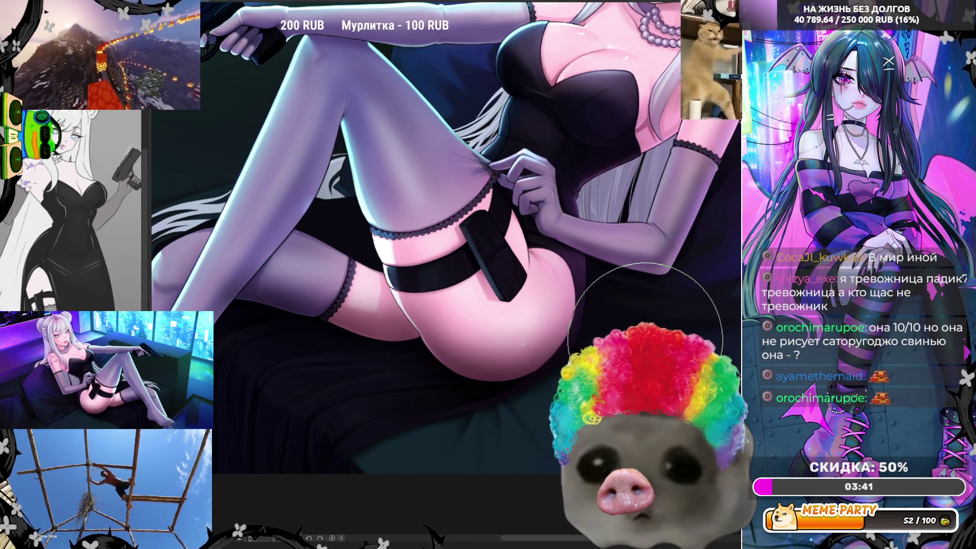
pyautogui.moveTo(644, 339); pyautogui.dragTo(609, 442)
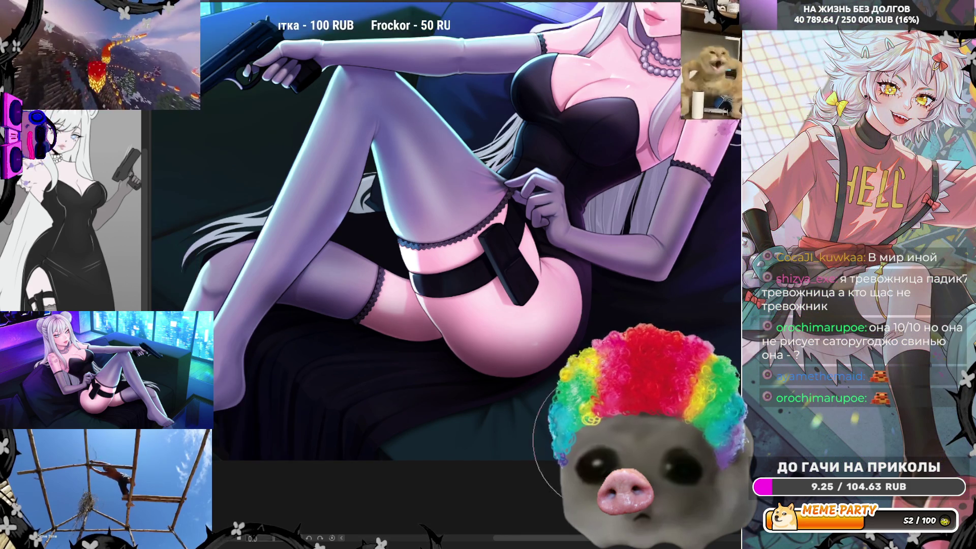
pyautogui.scroll(5, 610, 442)
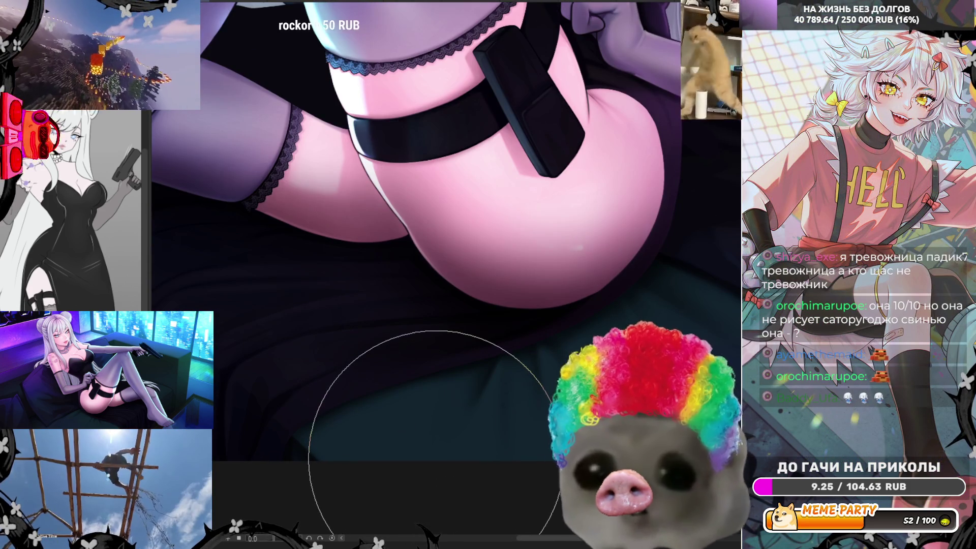
pyautogui.scroll(-2, 411, 356)
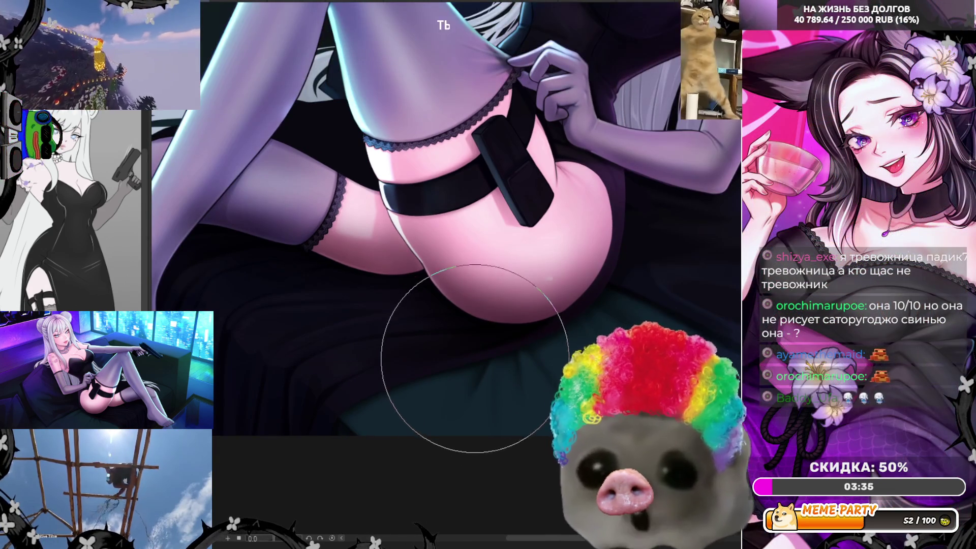
pyautogui.hotkey('ctrl', 'z')
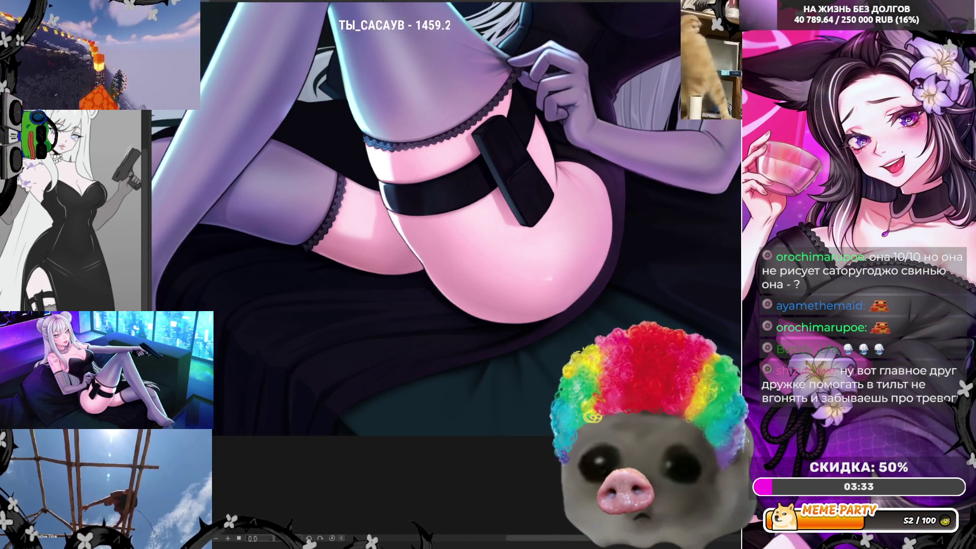
pyautogui.scroll(-1, 406, 228)
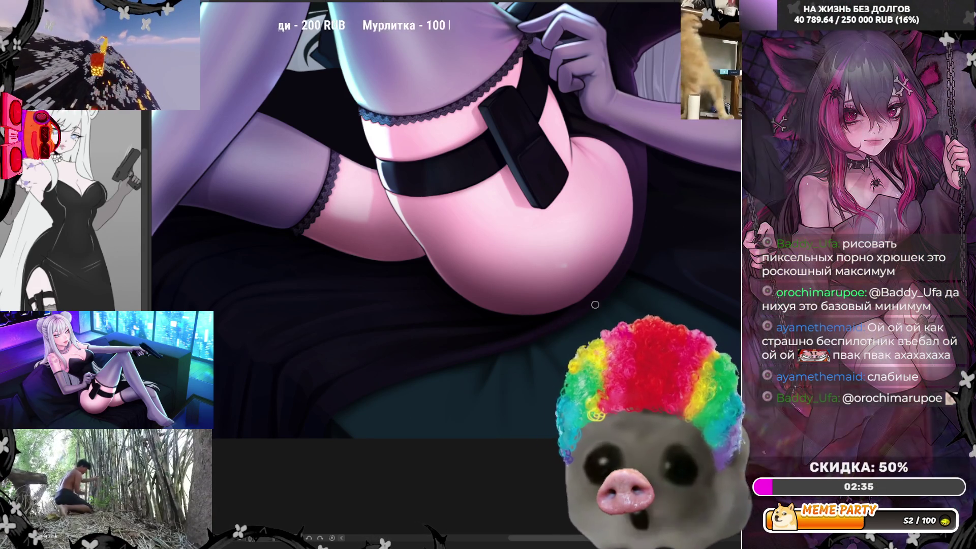
# Sample the couch's black as the paint colour and enlarge the brush to about 150 px
pyautogui.keyDown('ctrl'); pyautogui.click(537, 322); pyautogui.keyUp('ctrl')
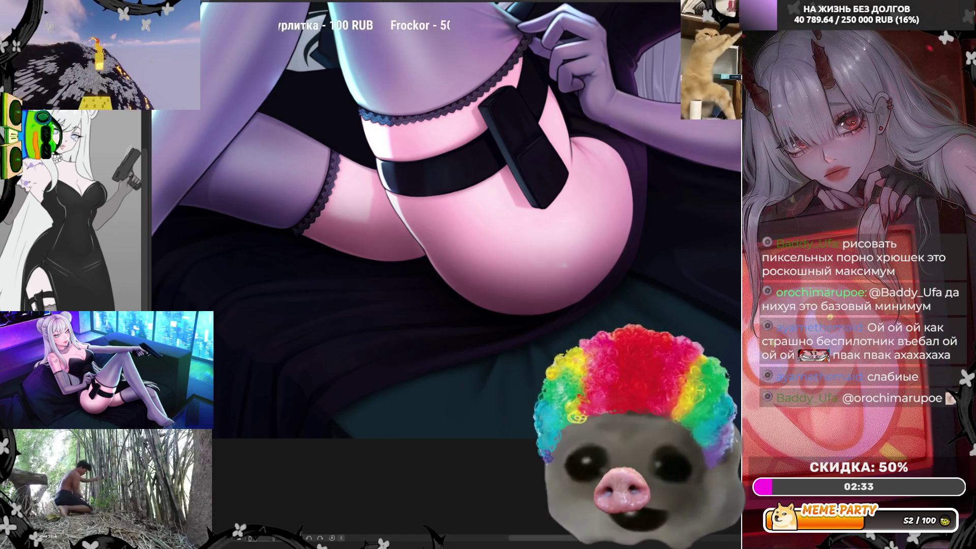
pyautogui.press(']')
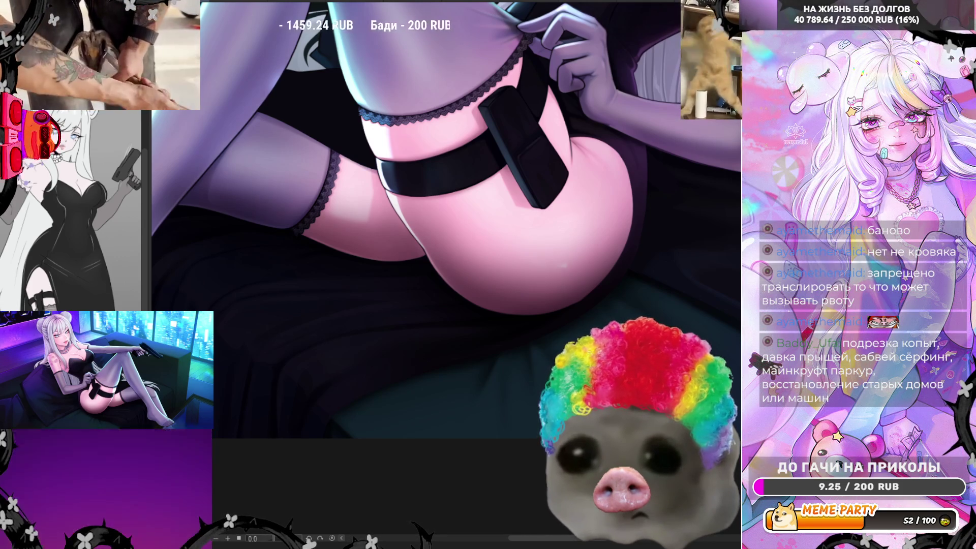
pyautogui.hotkey('ctrl', 'v')
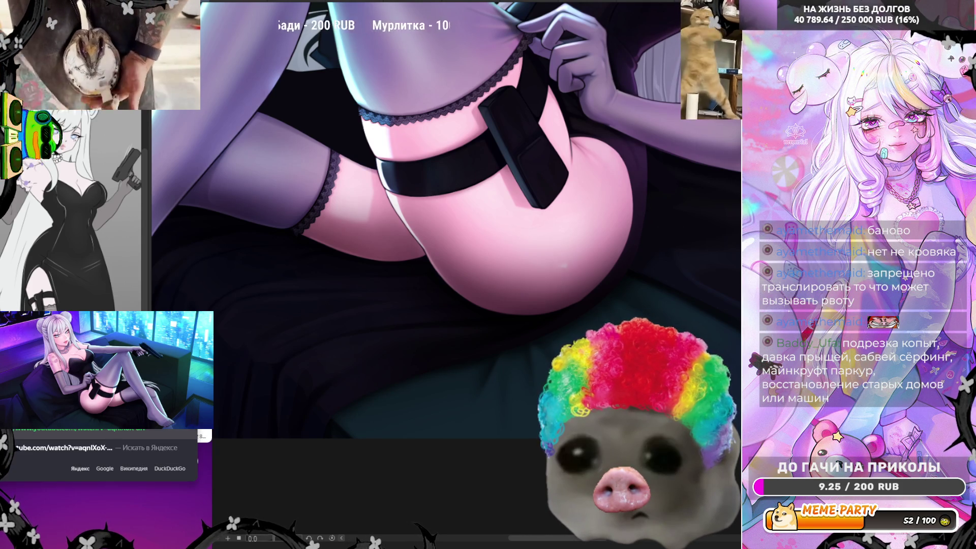
pyautogui.press('Return')
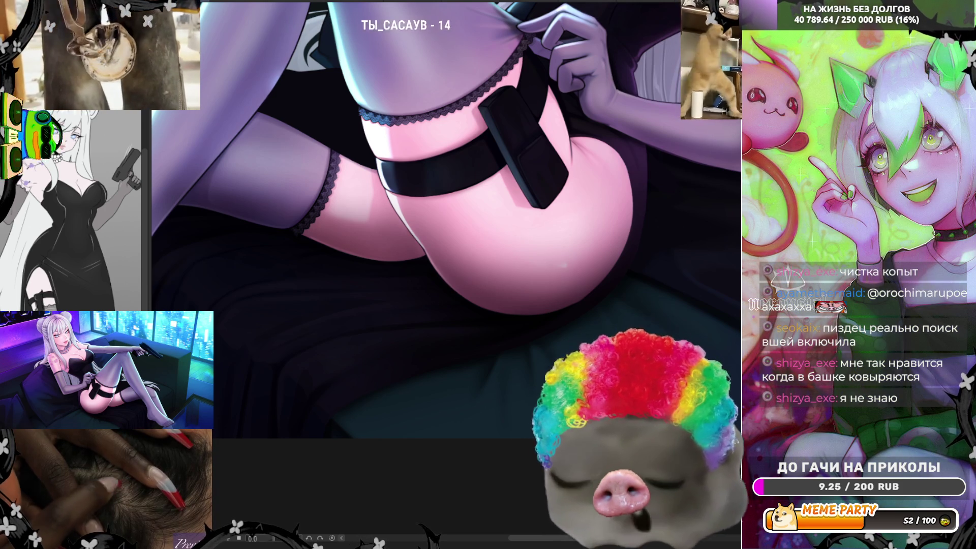
pyautogui.scroll(-2, 459, 417)
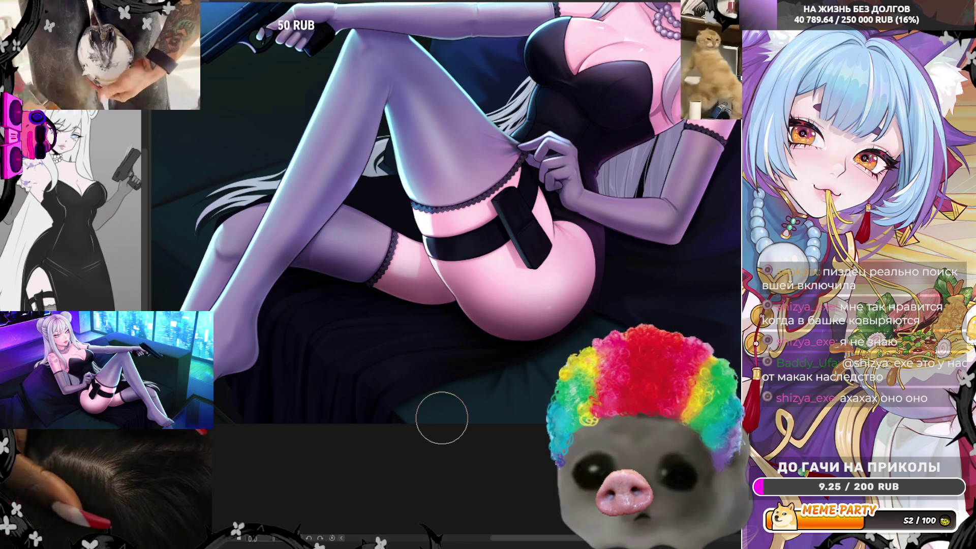
pyautogui.scroll(-2, 442, 418)
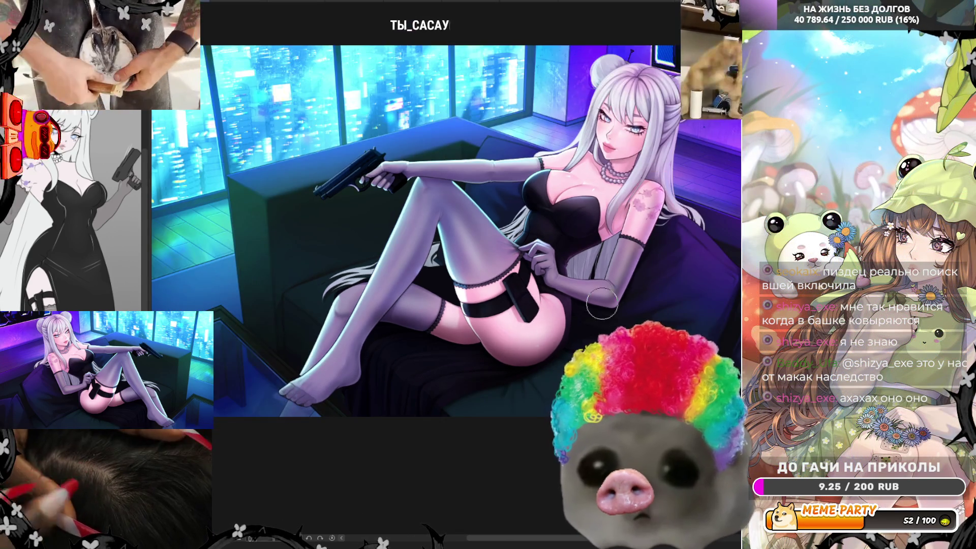
pyautogui.scroll(3, 602, 304)
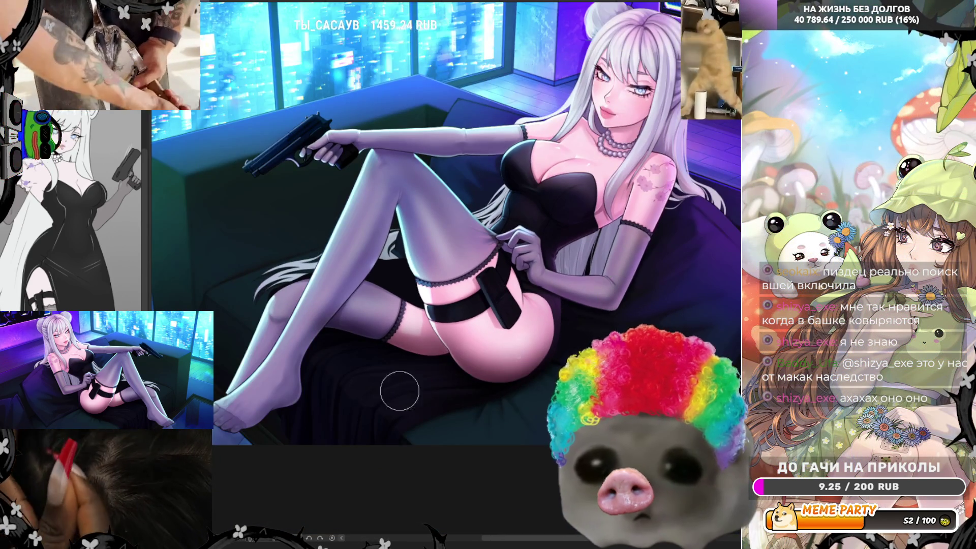
pyautogui.scroll(3, 249, 393)
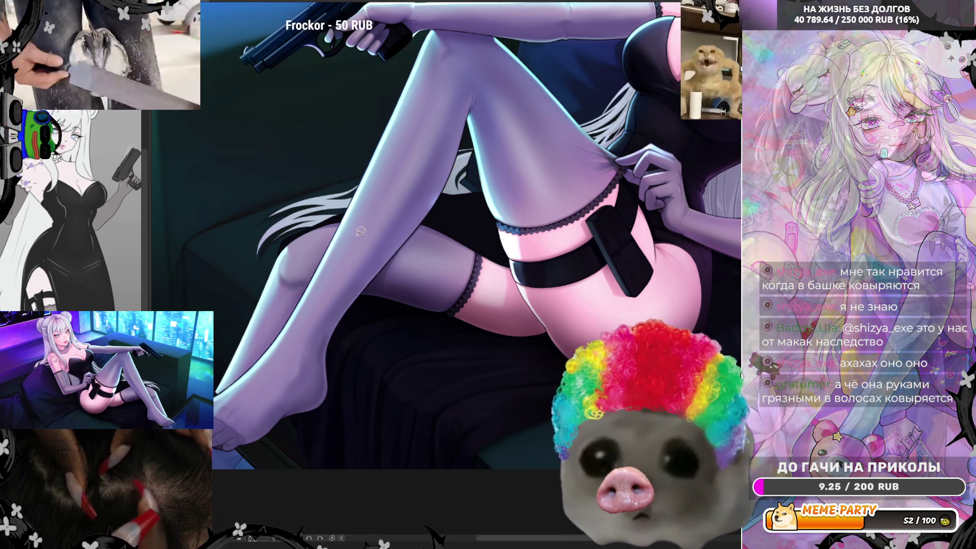
# Draw a thin curved stroke across the figure's hip and thigh
pyautogui.moveTo(423, 170); pyautogui.dragTo(345, 276)
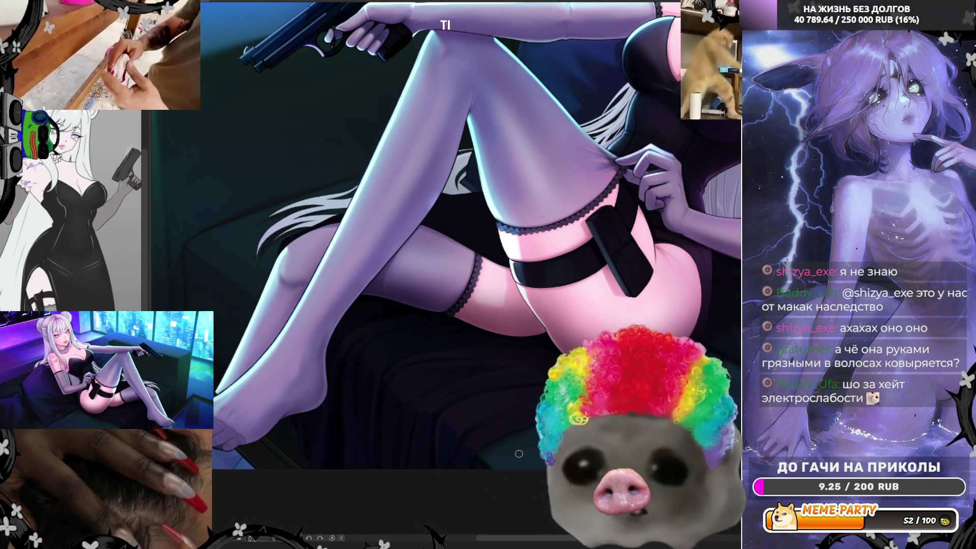
# Mirror the canvas view horizontally and zoom in on the figure to check the drawing
pyautogui.scroll(-3, 470, 238)
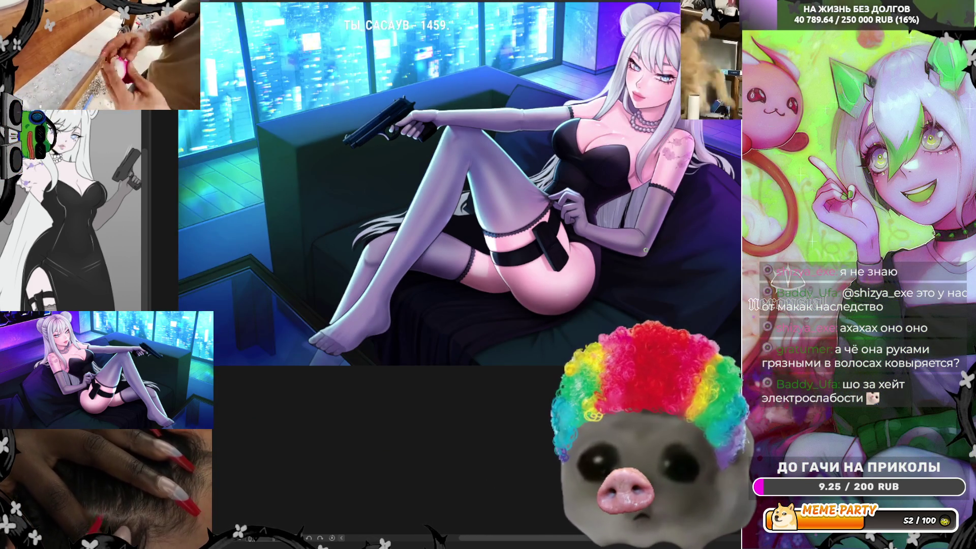
pyautogui.scroll(2, 645, 250)
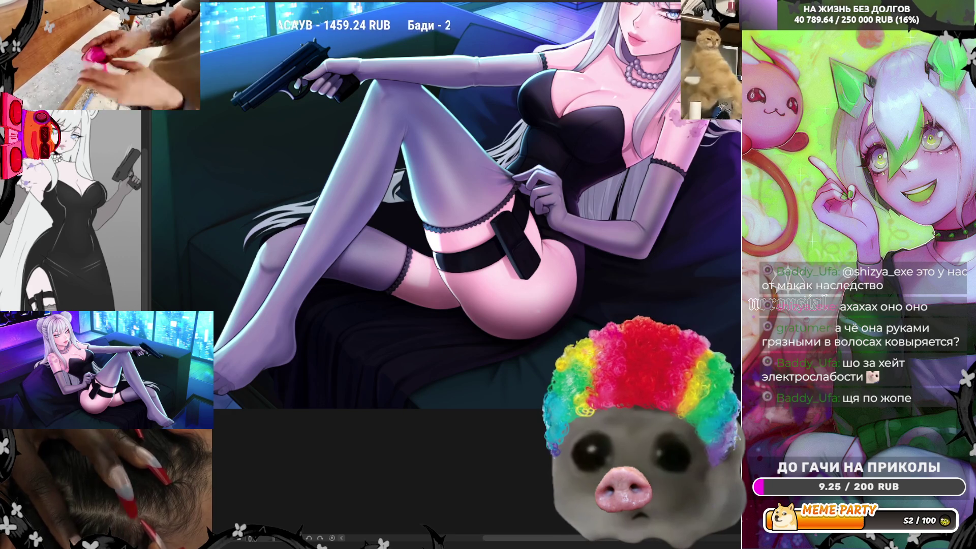
pyautogui.press('h')
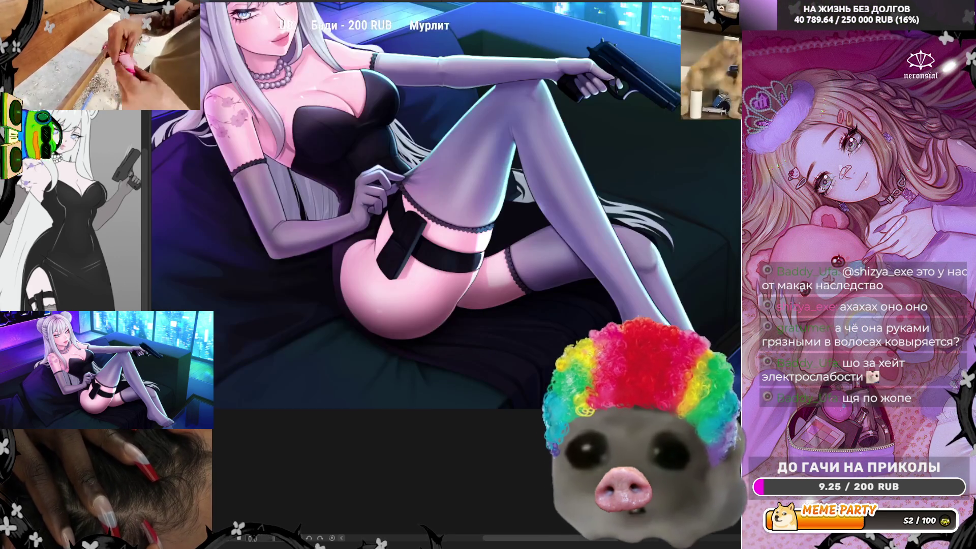
pyautogui.scroll(3, 409, 288)
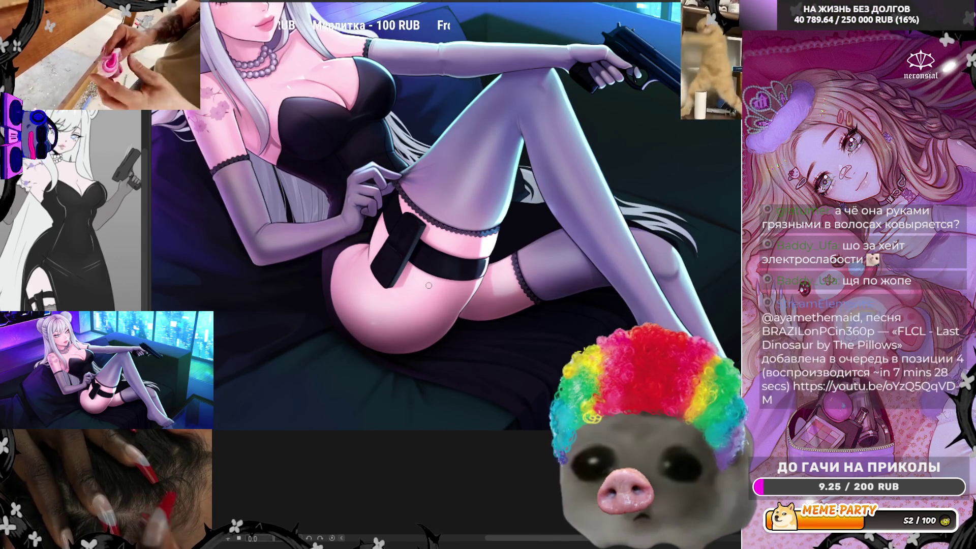
pyautogui.scroll(2, 429, 285)
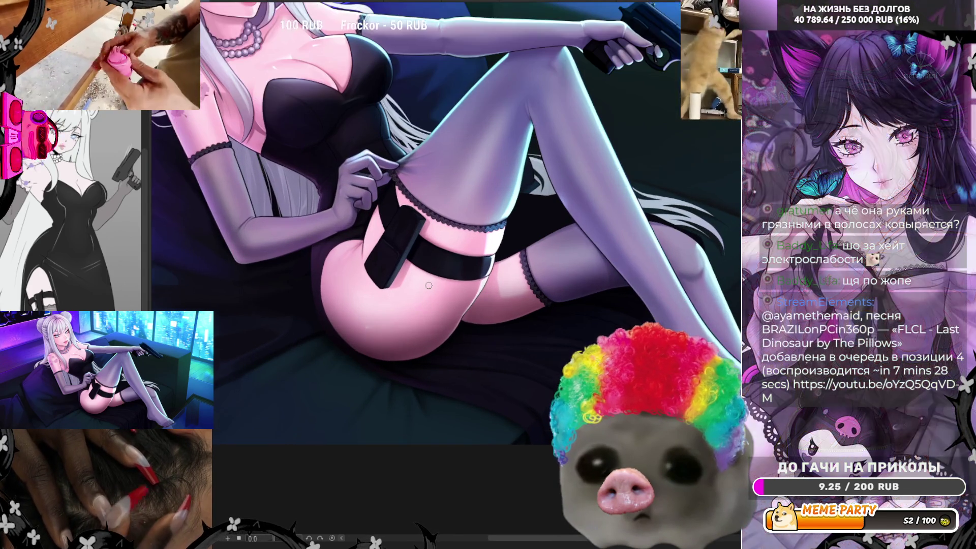
pyautogui.scroll(-2, 431, 293)
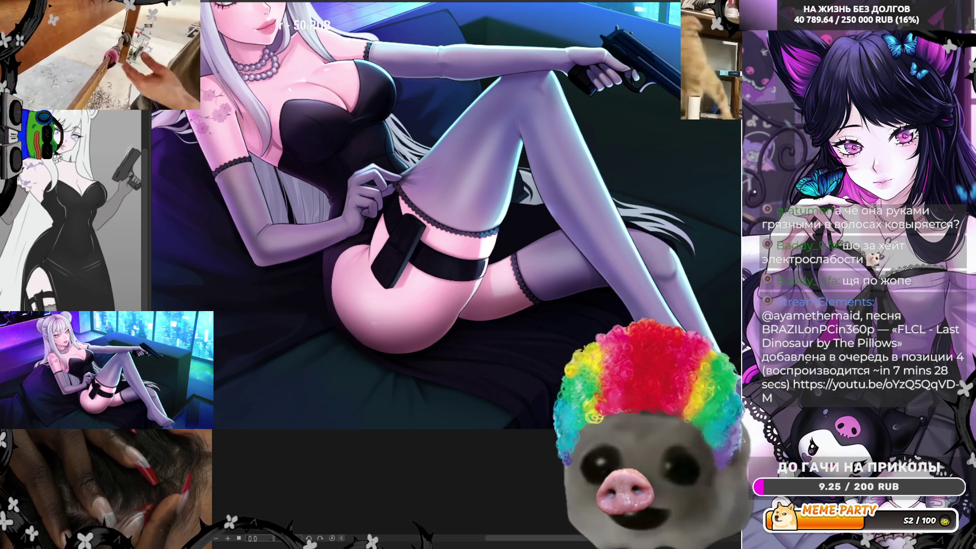
# Zoom in on the lace trim and garter strap around the raised thigh
pyautogui.scroll(1, 399, 360)
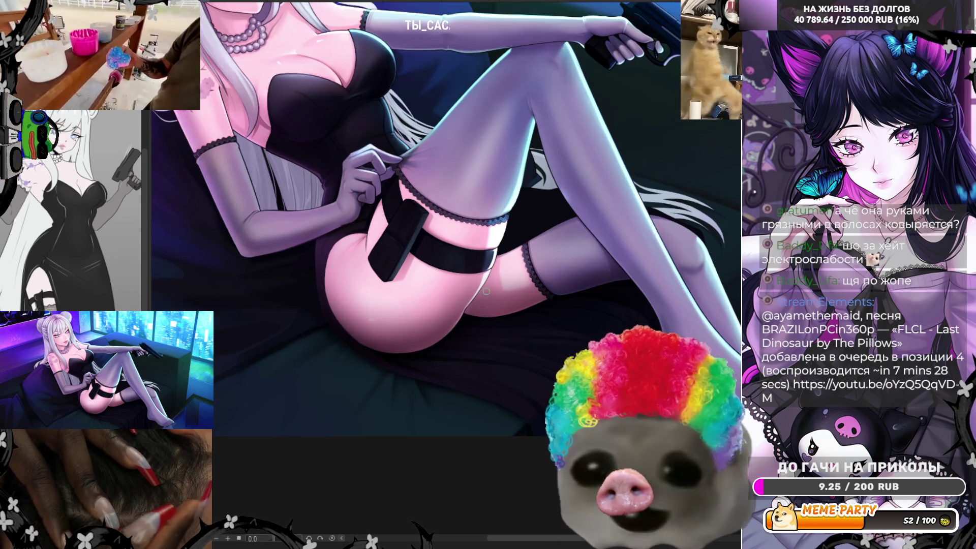
pyautogui.scroll(1, 485, 292)
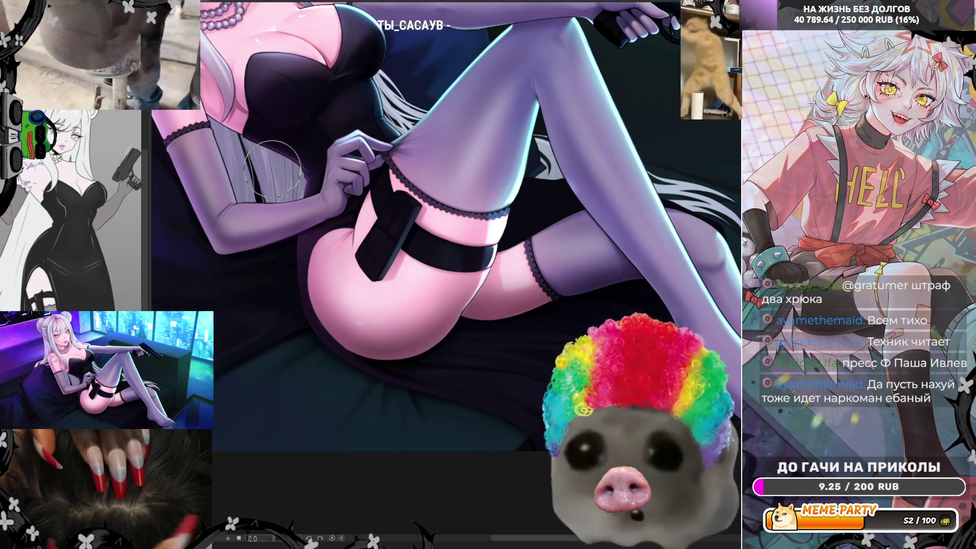
# Sample the black dress colour and brush along the garter and lace trim on the thigh
pyautogui.keyDown('ctrl'); pyautogui.click(278, 131); pyautogui.keyUp('ctrl')
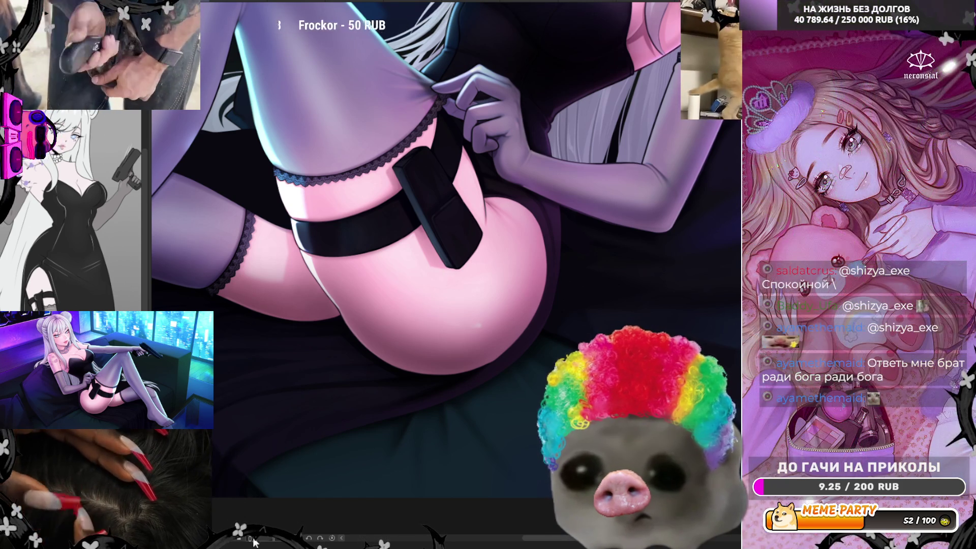
pyautogui.moveTo(575, 539); pyautogui.dragTo(543, 538)
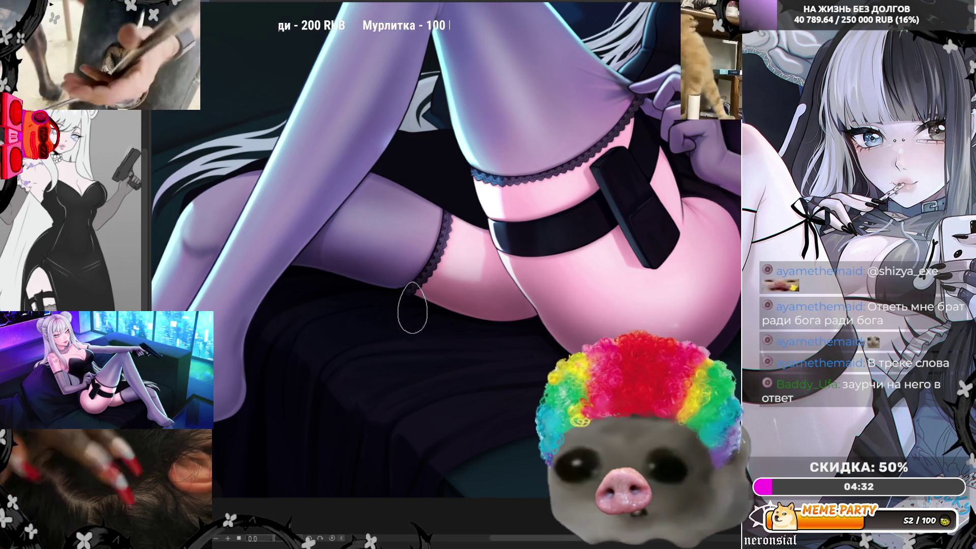
# Pan up to the black corset over the chest and mirror the canvas horizontally to check it
pyautogui.hscroll(3, 447, 244)
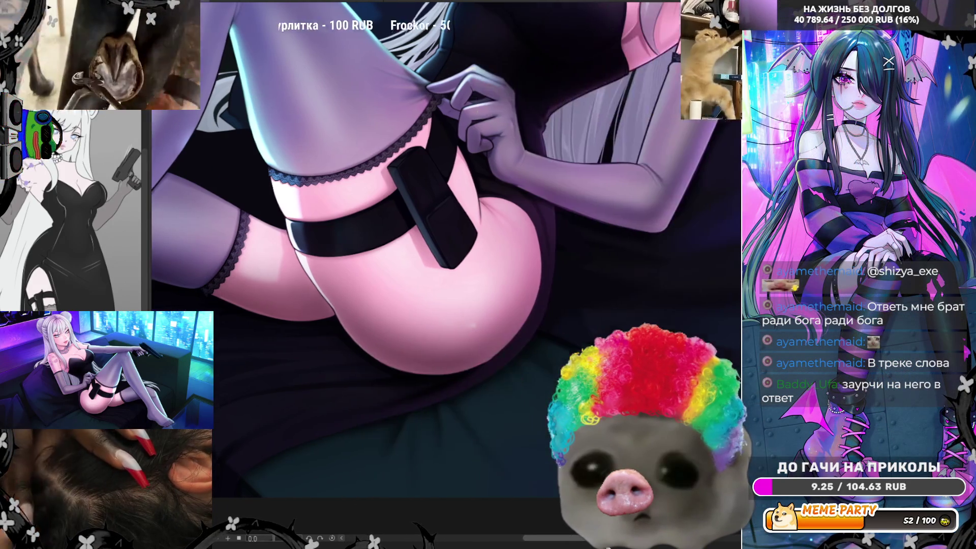
pyautogui.scroll(3, 446, 244)
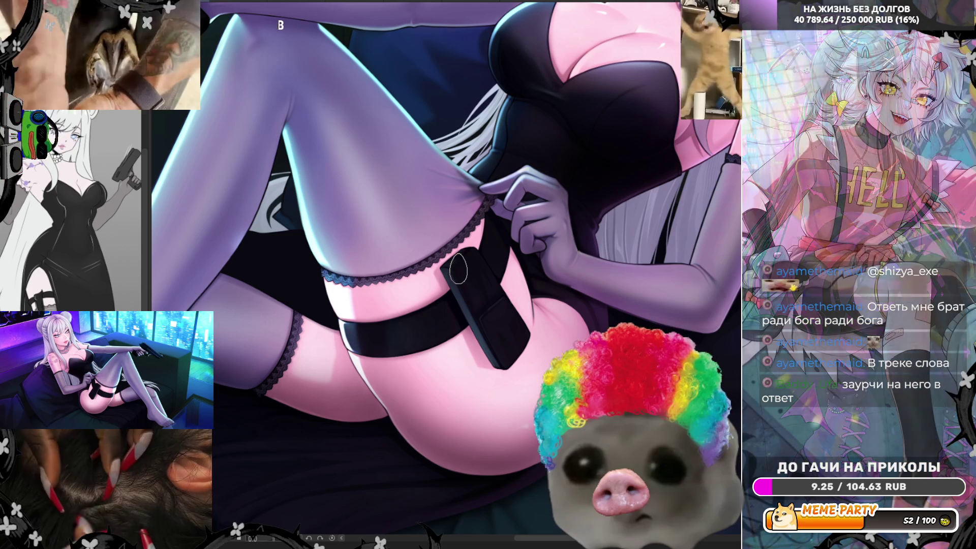
pyautogui.scroll(5, 447, 269)
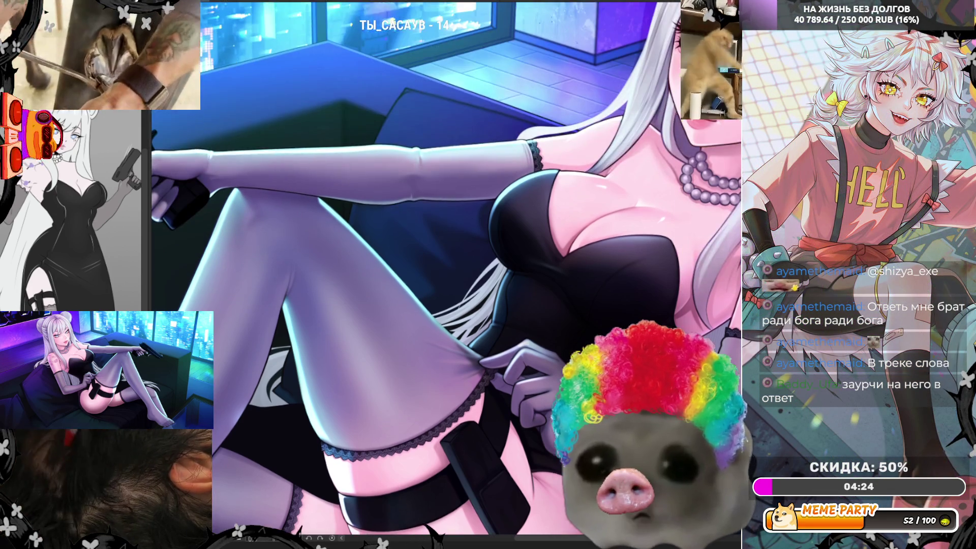
pyautogui.scroll(-3, 447, 268)
pyautogui.scroll(5, 643, 217)
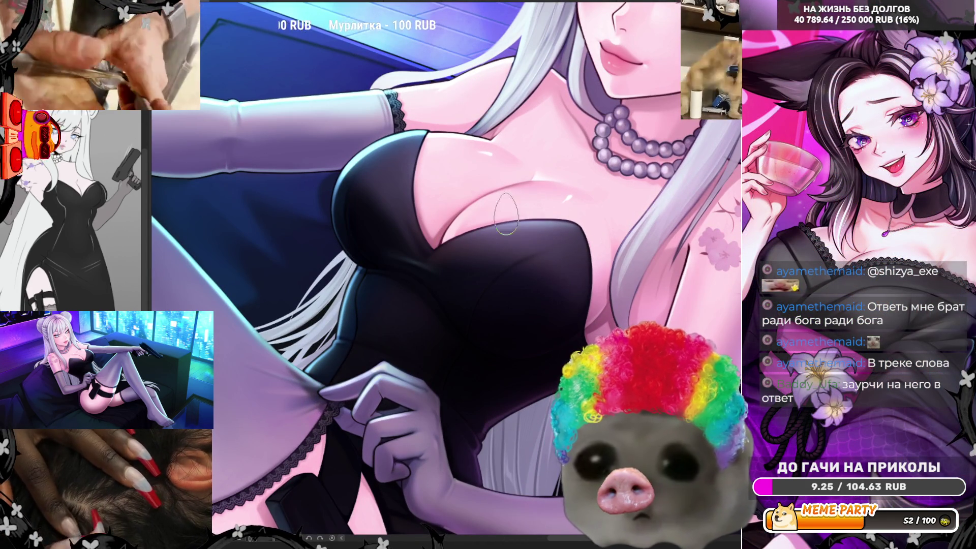
pyautogui.press('h')
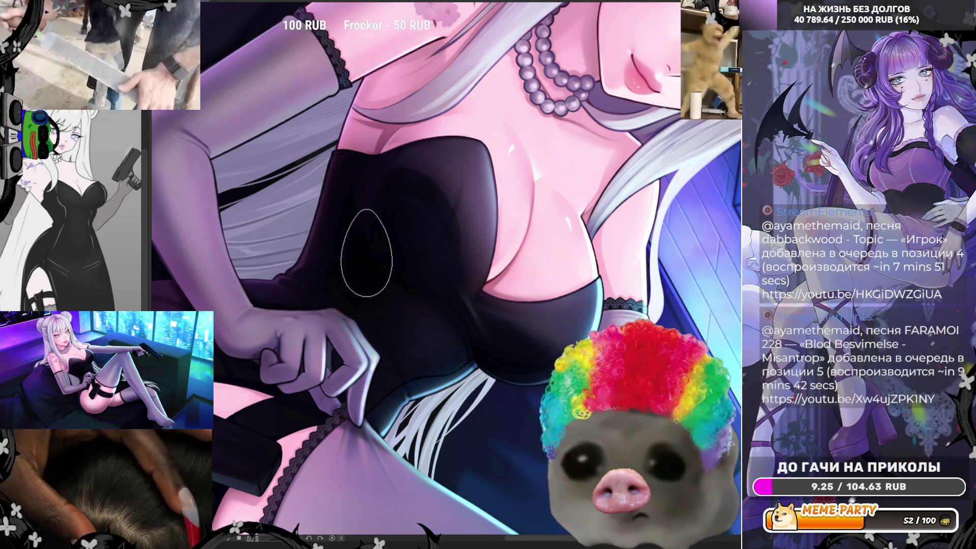
# Darken the black corset shading, flip the canvas back to normal, and zoom in on the hips
pyautogui.moveTo(422, 229)
pyautogui.mouseDown()
pyautogui.moveTo(424, 239)
pyautogui.moveTo(438, 234)
pyautogui.moveTo(427, 244)
pyautogui.moveTo(437, 242)
pyautogui.mouseUp()
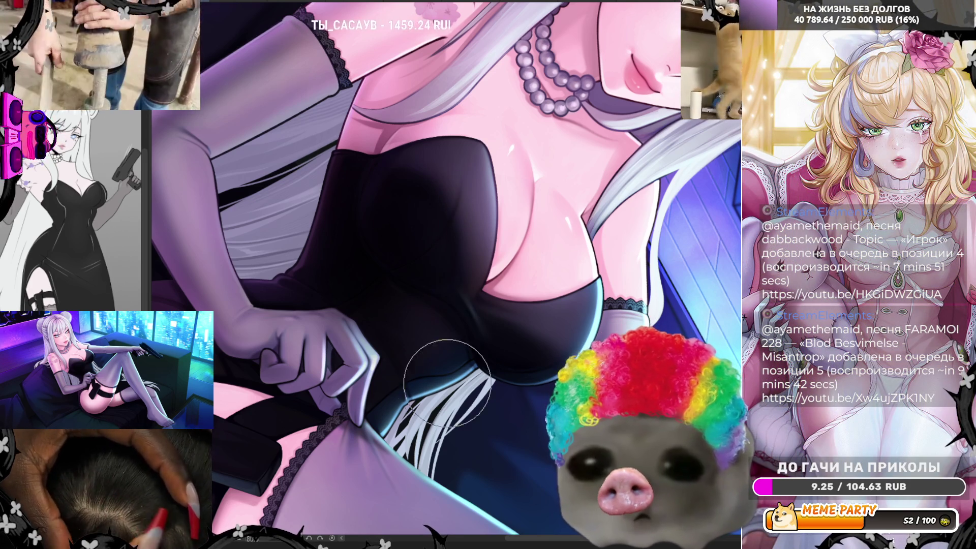
pyautogui.press('m')
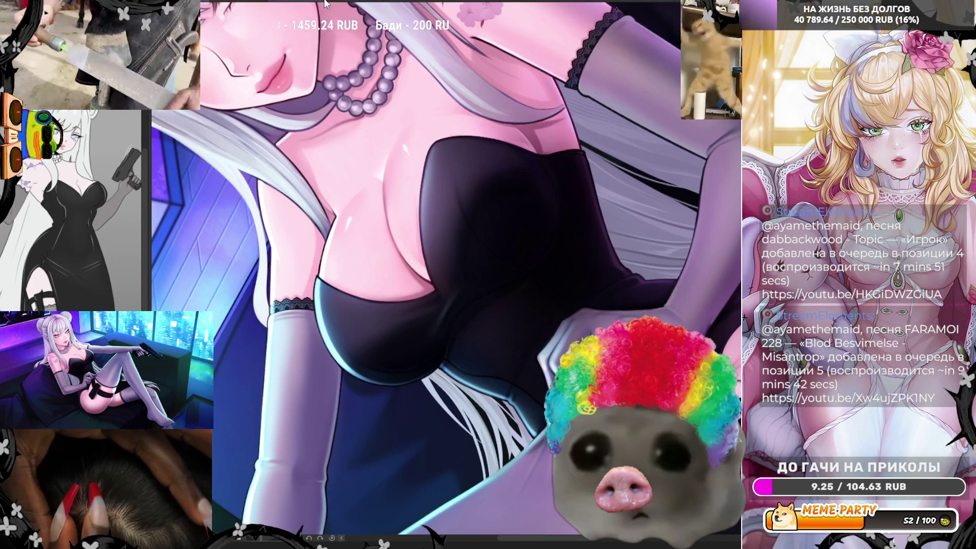
pyautogui.scroll(-5, 340, 130)
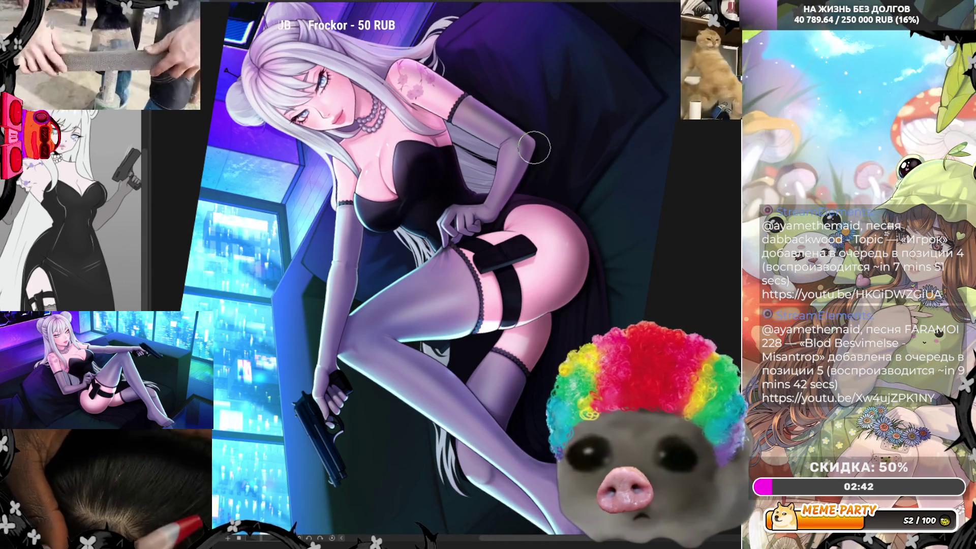
pyautogui.scroll(2, 610, 219)
pyautogui.scroll(2, 618, 215)
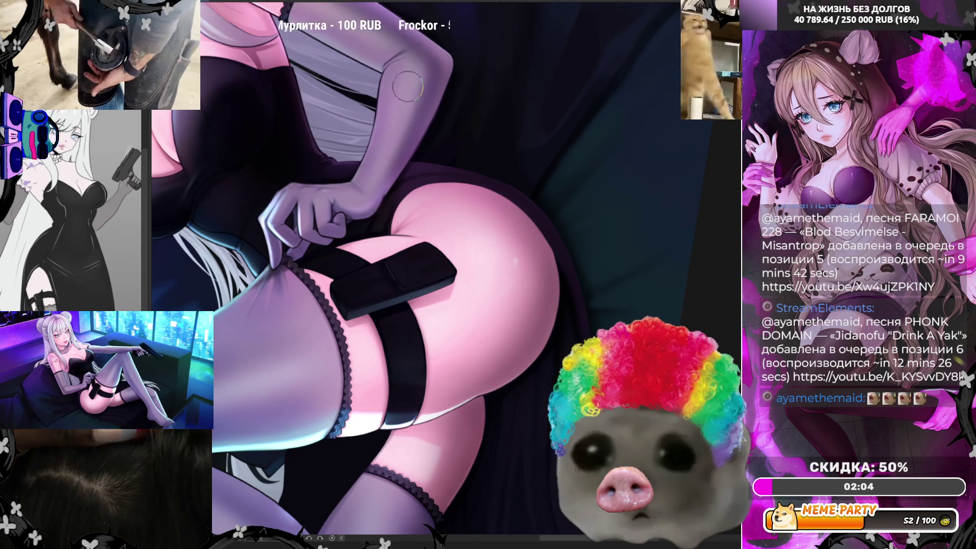
# Brush over the hip and garter strap, then zoom out and mirror the full figure to check it
pyautogui.scroll(-3, 413, 98)
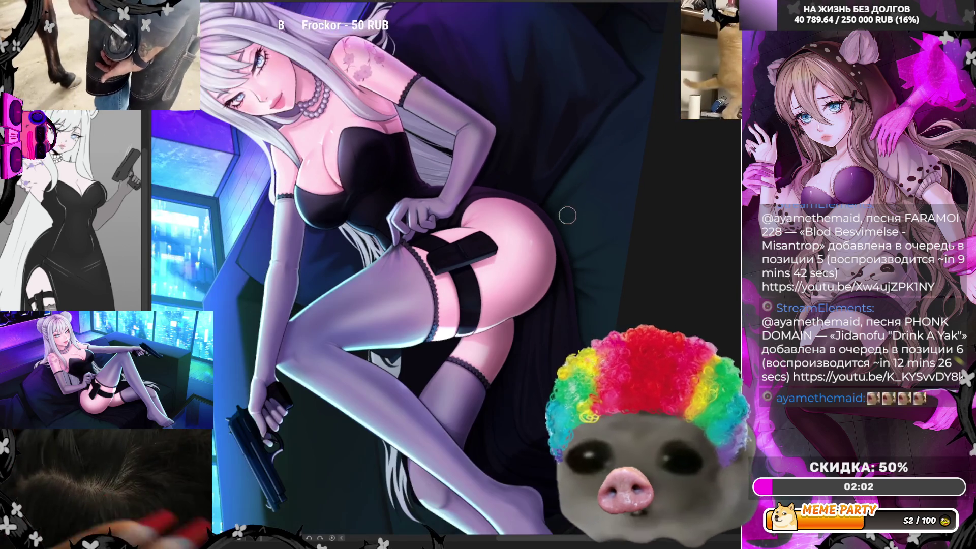
pyautogui.scroll(3, 595, 265)
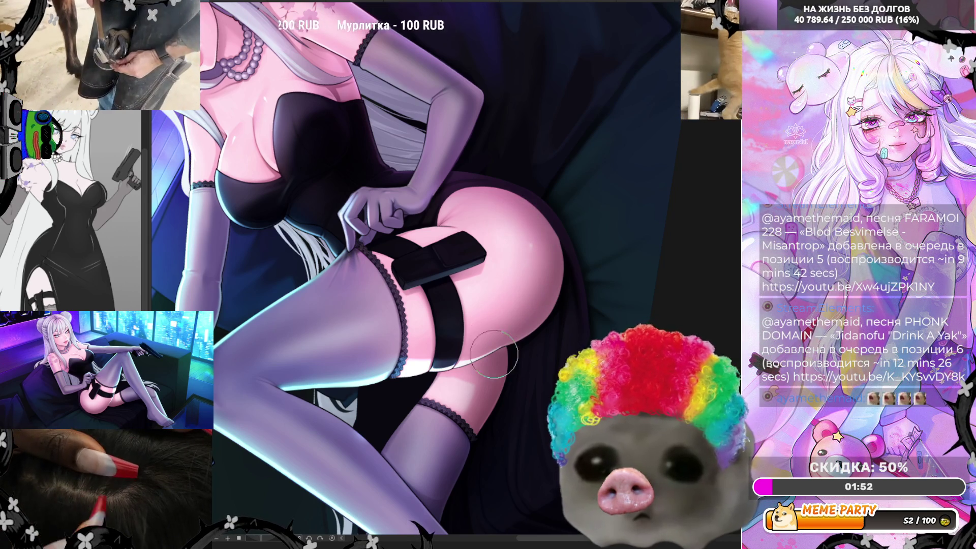
pyautogui.scroll(-1, 470, 291)
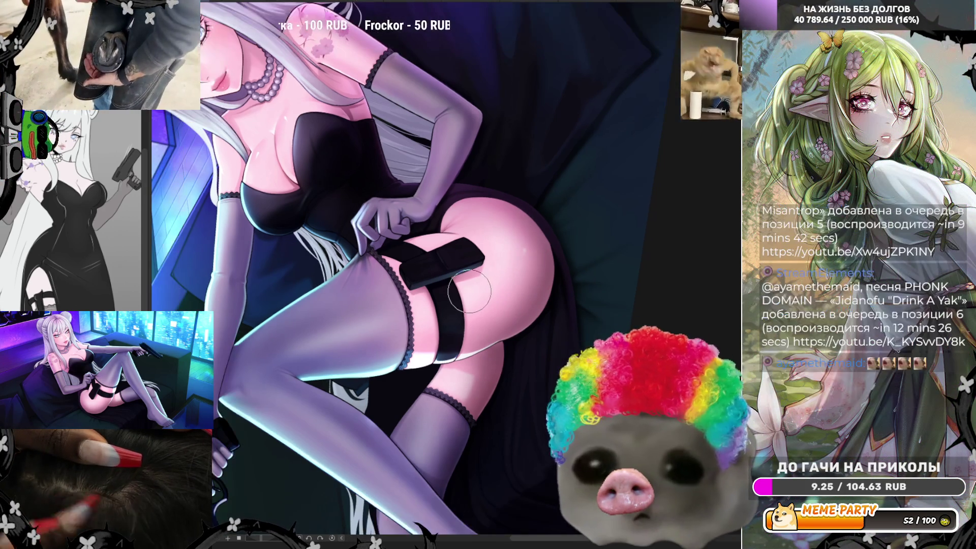
pyautogui.scroll(-1, 469, 291)
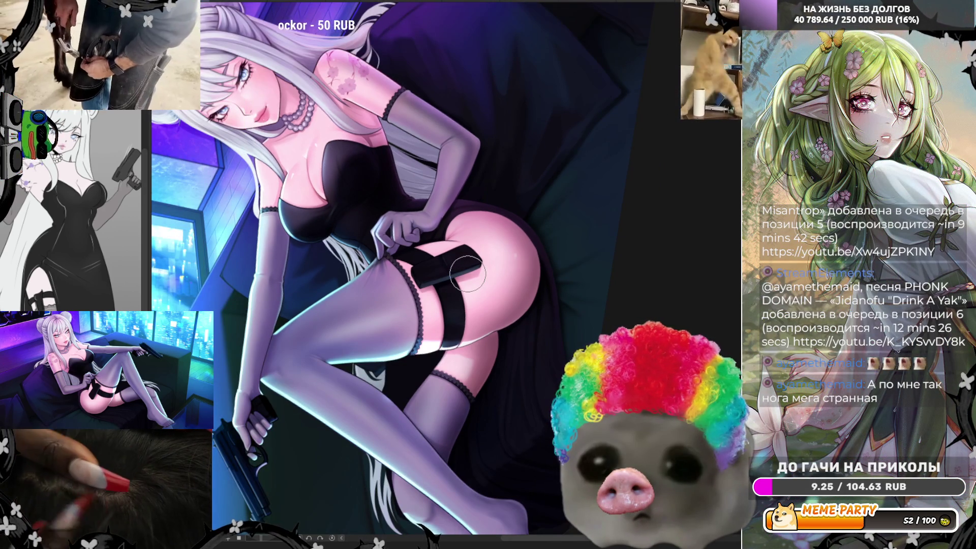
pyautogui.scroll(-2, 467, 274)
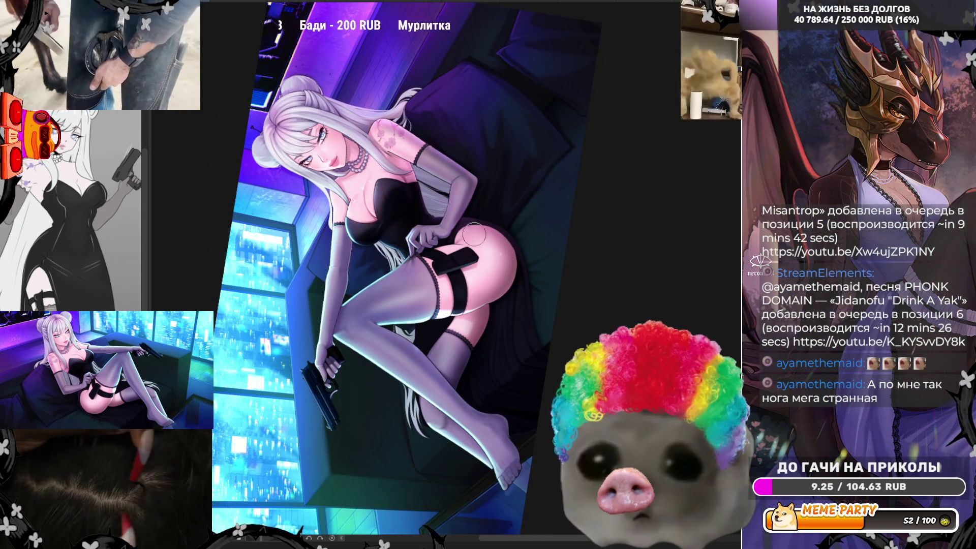
pyautogui.press('h')
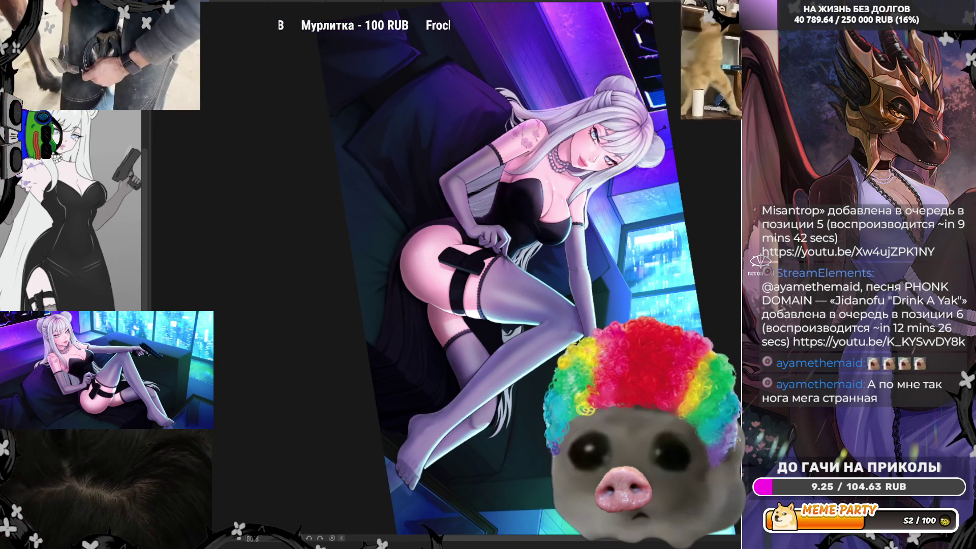
pyautogui.scroll(5, 444, 233)
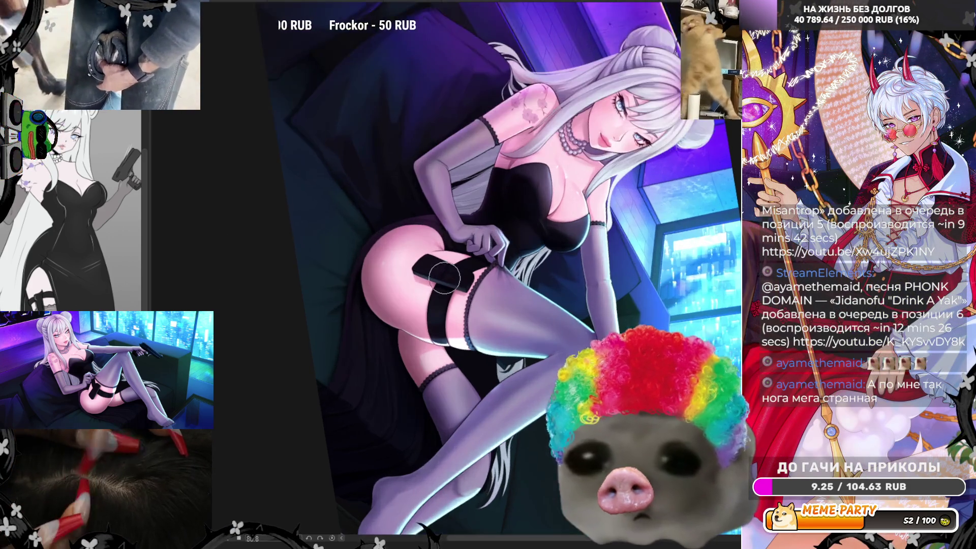
pyautogui.scroll(4, 444, 233)
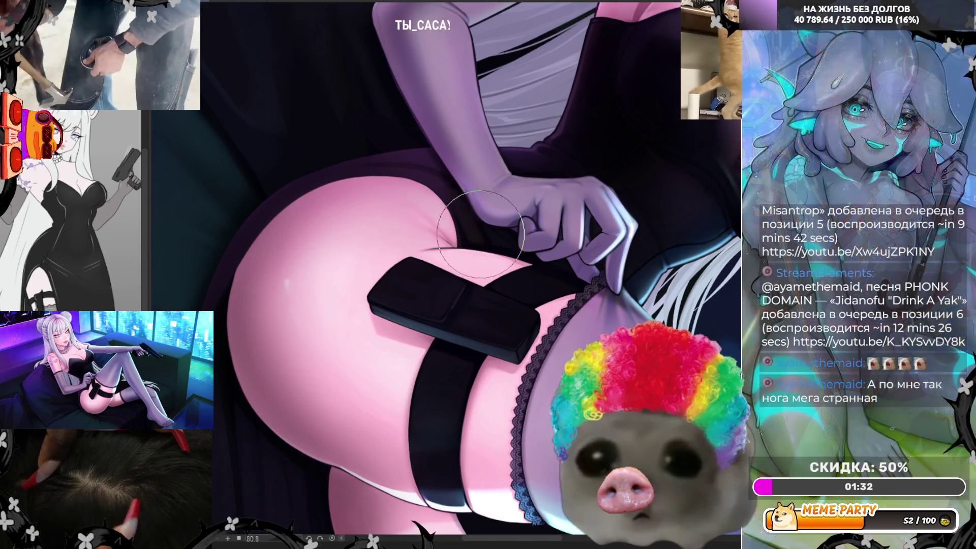
pyautogui.scroll(-2, 467, 188)
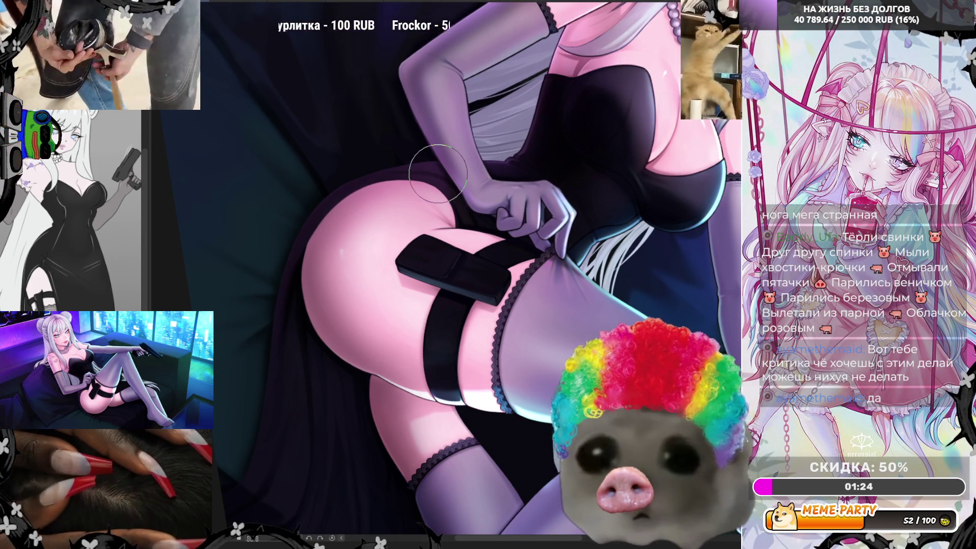
pyautogui.scroll(1, 455, 206)
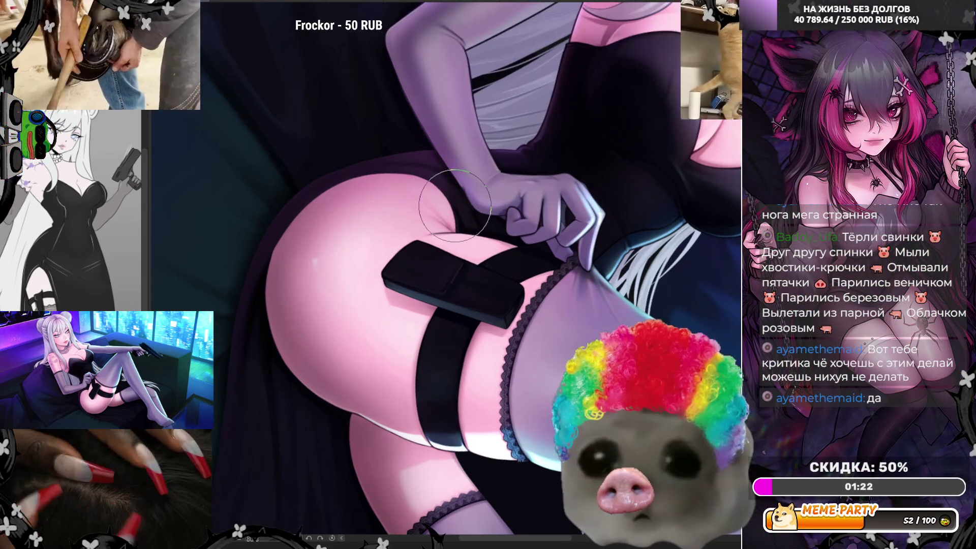
pyautogui.scroll(-2, 509, 198)
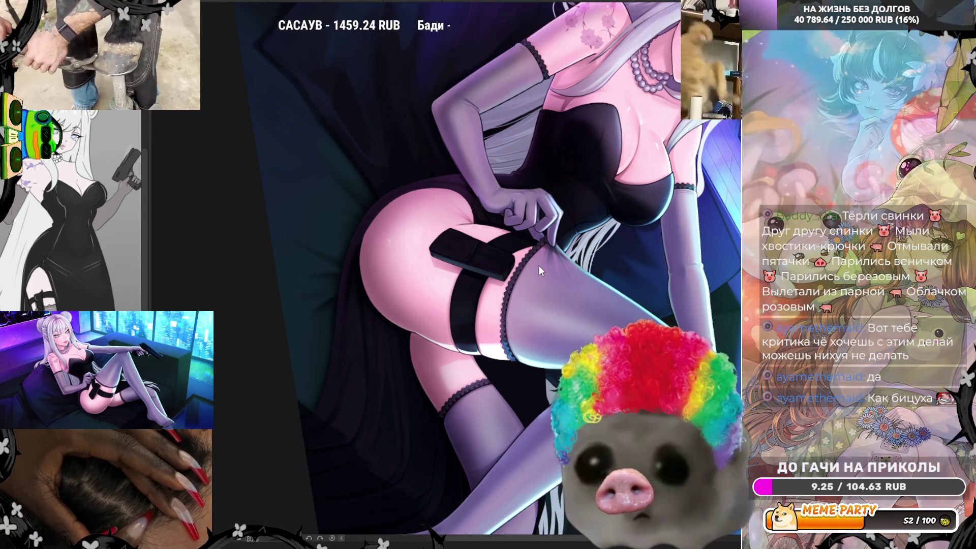
pyautogui.scroll(-2, 529, 240)
pyautogui.scroll(3, 529, 240)
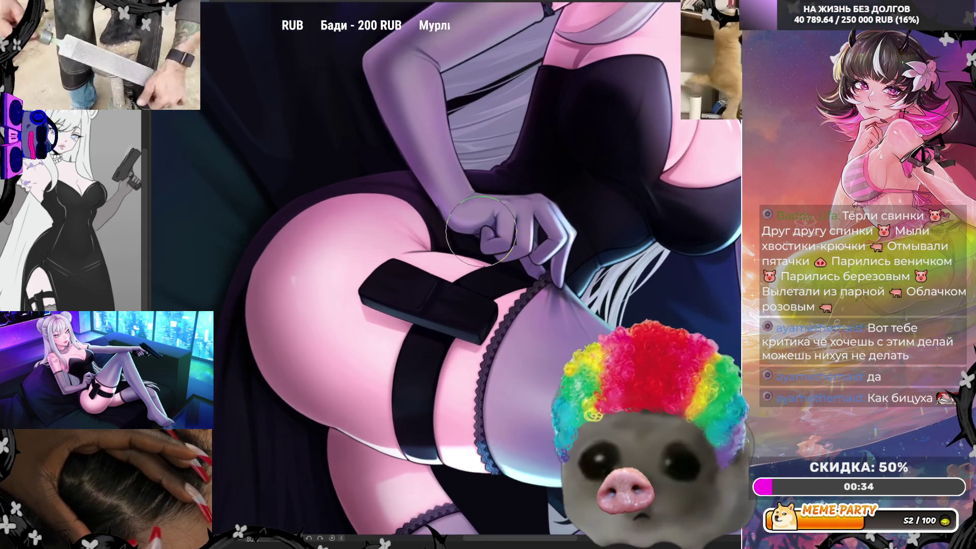
pyautogui.scroll(1, 479, 239)
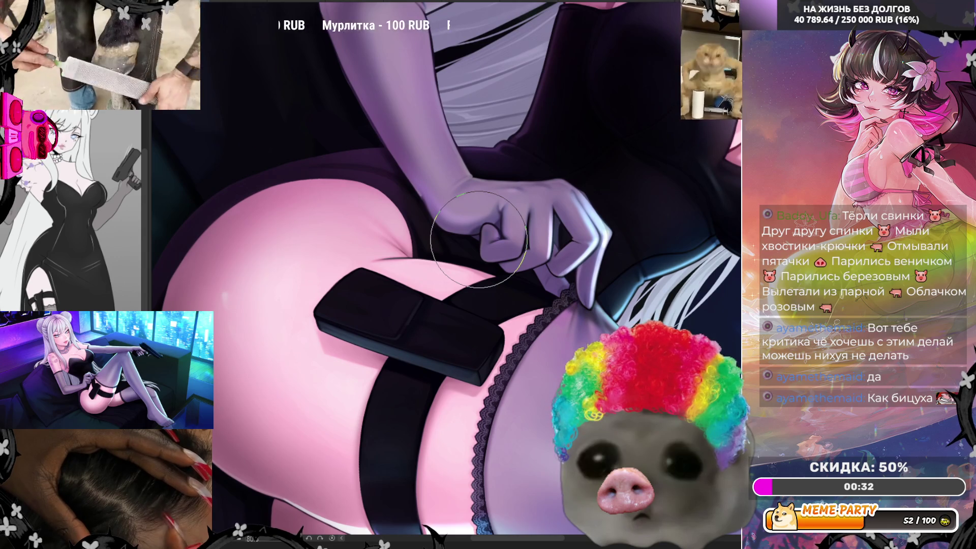
pyautogui.scroll(1, 479, 239)
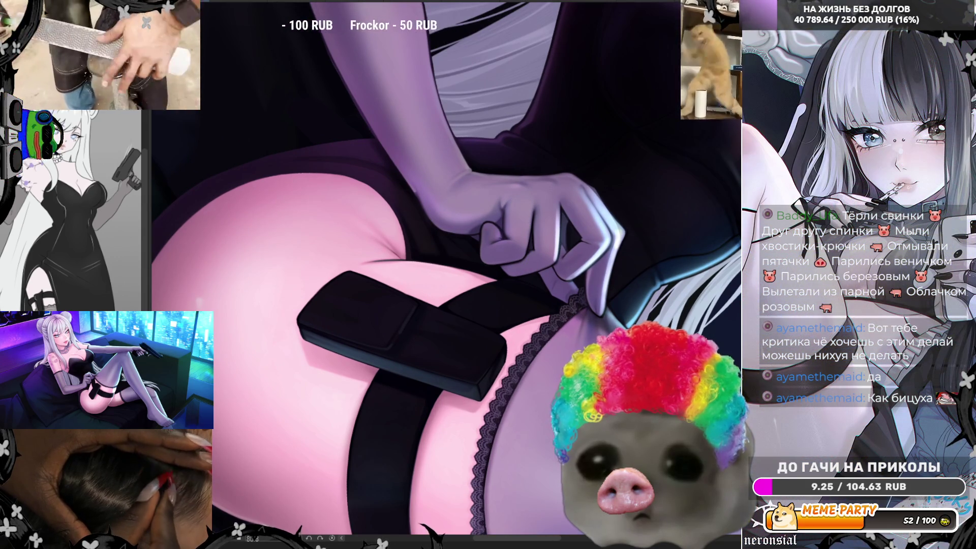
pyautogui.scroll(-5, 420, 184)
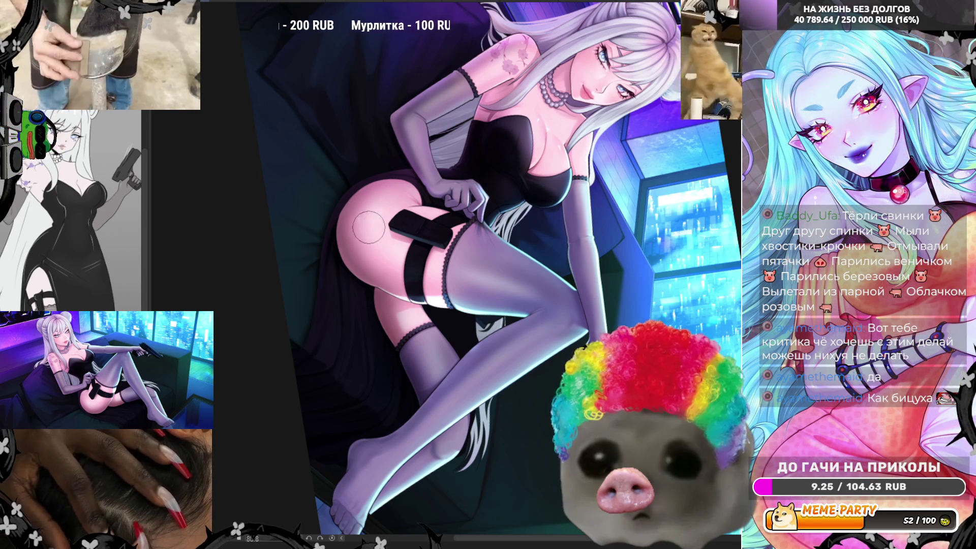
# Zoom into the hip and eyedrop its pink skin tone as the painting colour
pyautogui.scroll(5, 364, 183)
pyautogui.scroll(3, 368, 150)
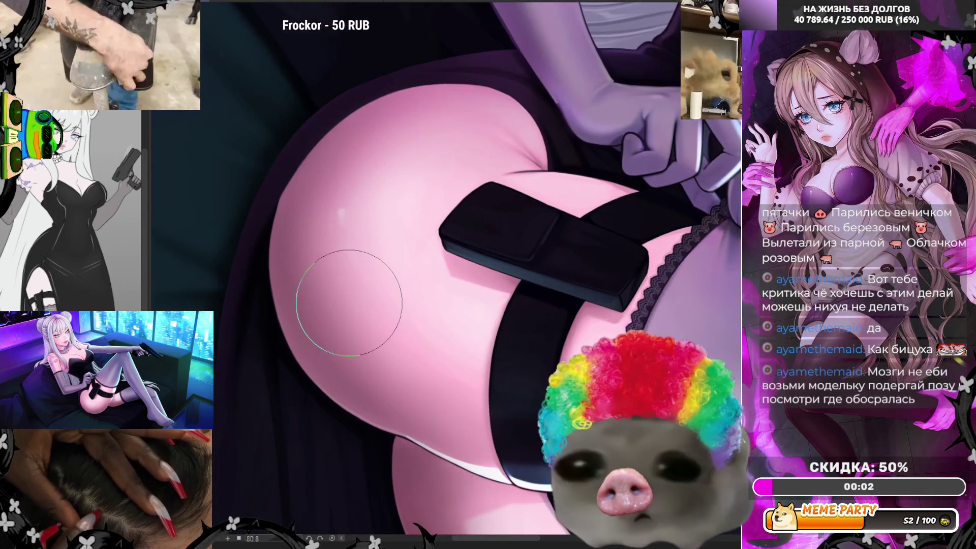
pyautogui.scroll(1, 349, 306)
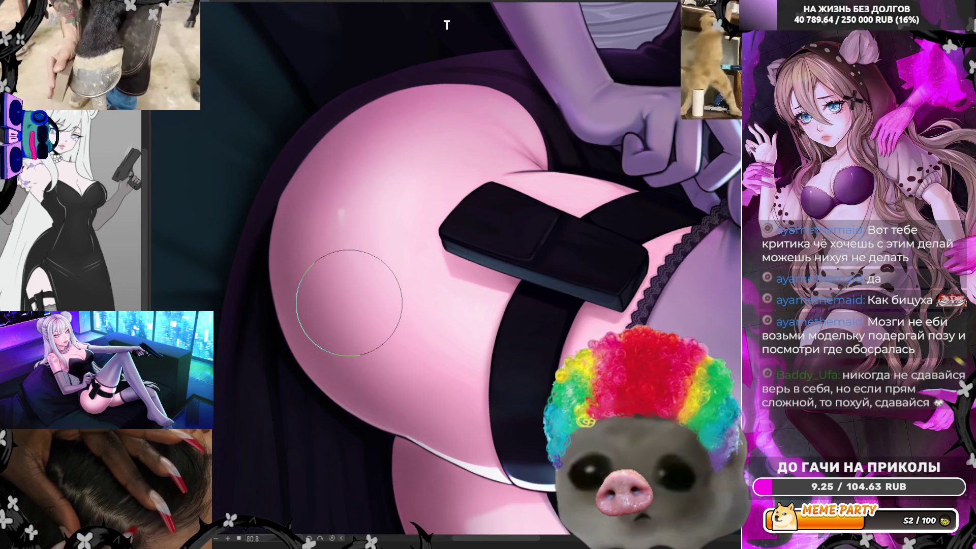
pyautogui.scroll(1, 348, 303)
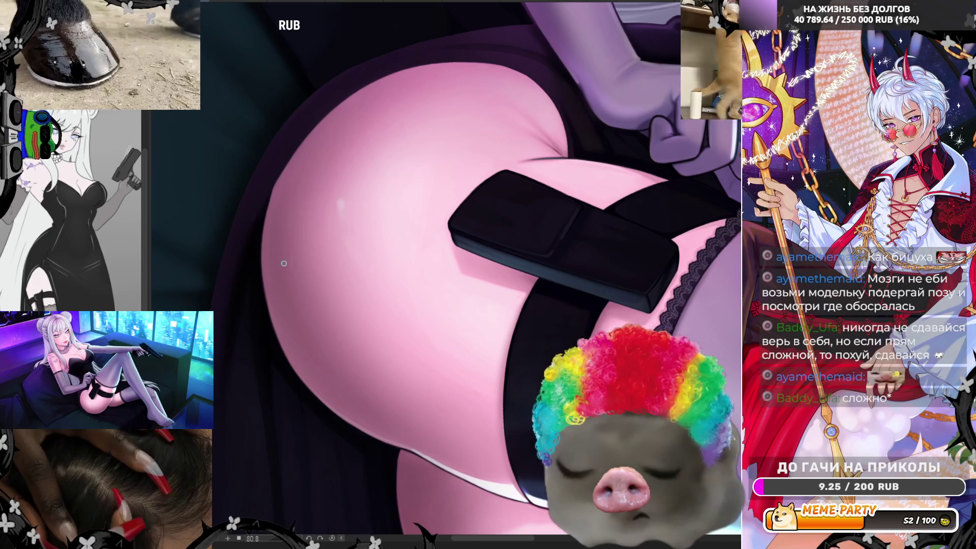
pyautogui.keyDown('alt'); pyautogui.click(265, 260); pyautogui.keyUp('alt')
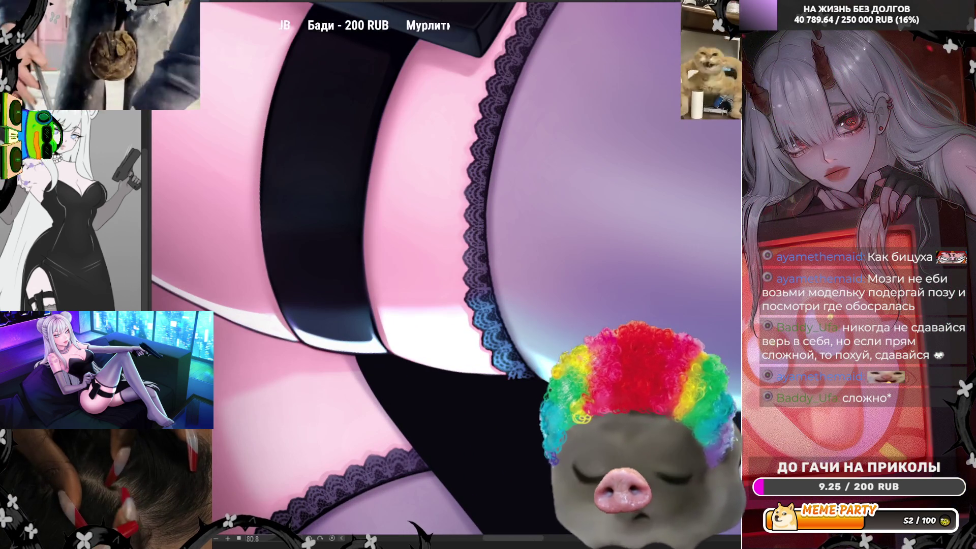
# Darken the lace band's left edge and try out highlight strokes along the thigh, undoing them
pyautogui.scroll(5, 355, 350)
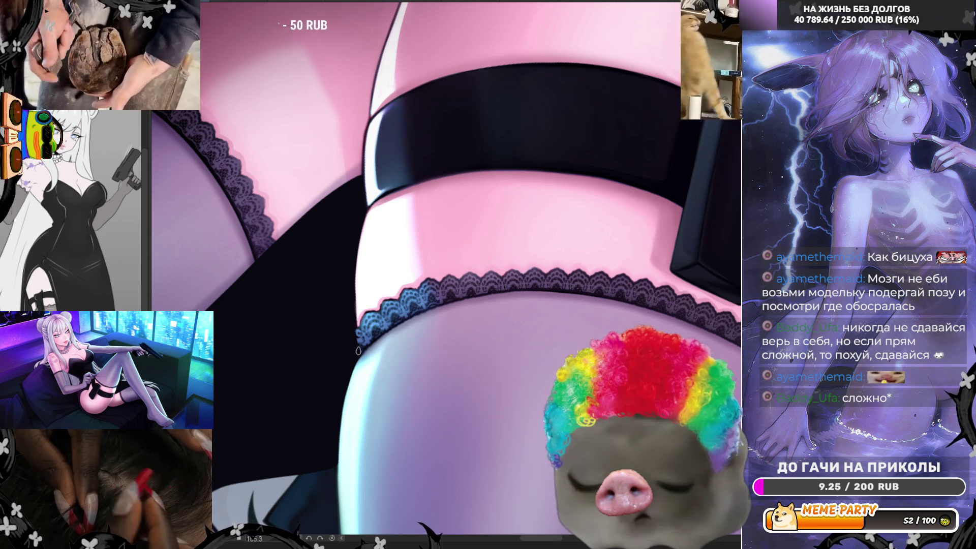
pyautogui.moveTo(359, 351); pyautogui.dragTo(355, 305)
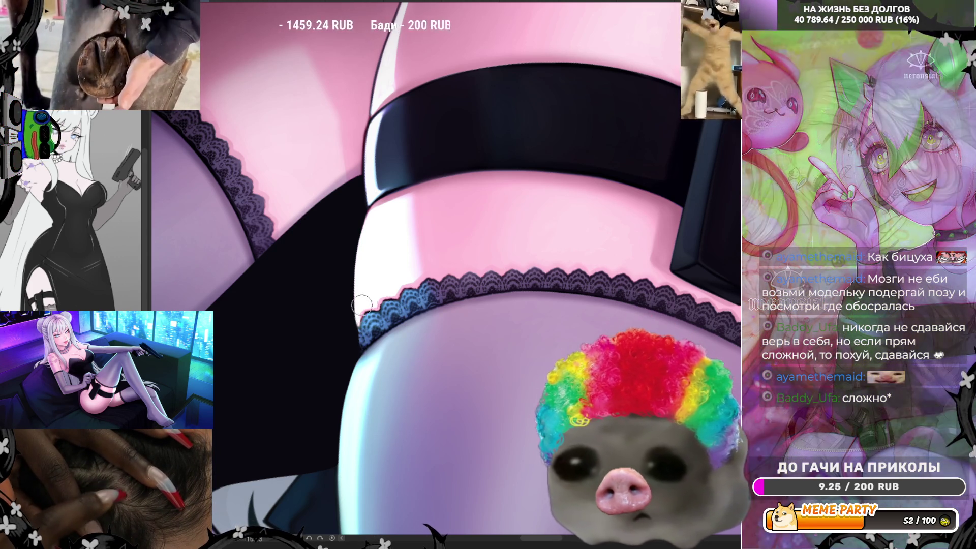
pyautogui.moveTo(368, 336)
pyautogui.mouseDown()
pyautogui.moveTo(373, 241)
pyautogui.moveTo(361, 314)
pyautogui.mouseUp()
pyautogui.hotkey('ctrl', 'z')
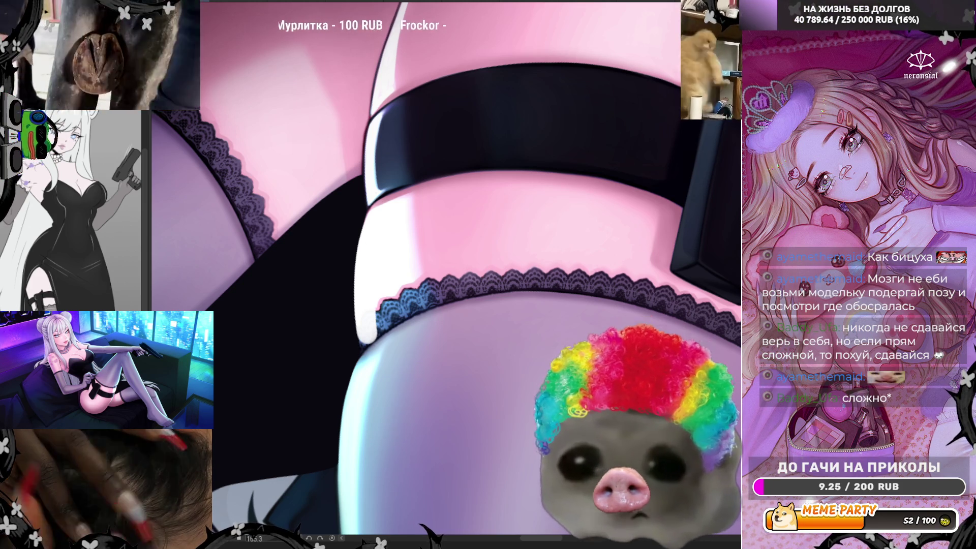
pyautogui.moveTo(356, 353); pyautogui.dragTo(359, 259)
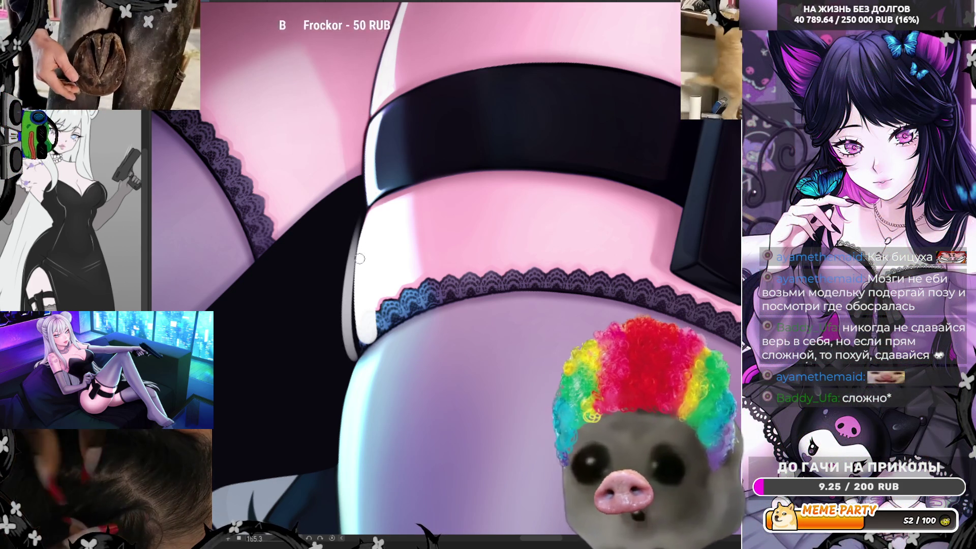
pyautogui.hotkey('ctrl', 'z')
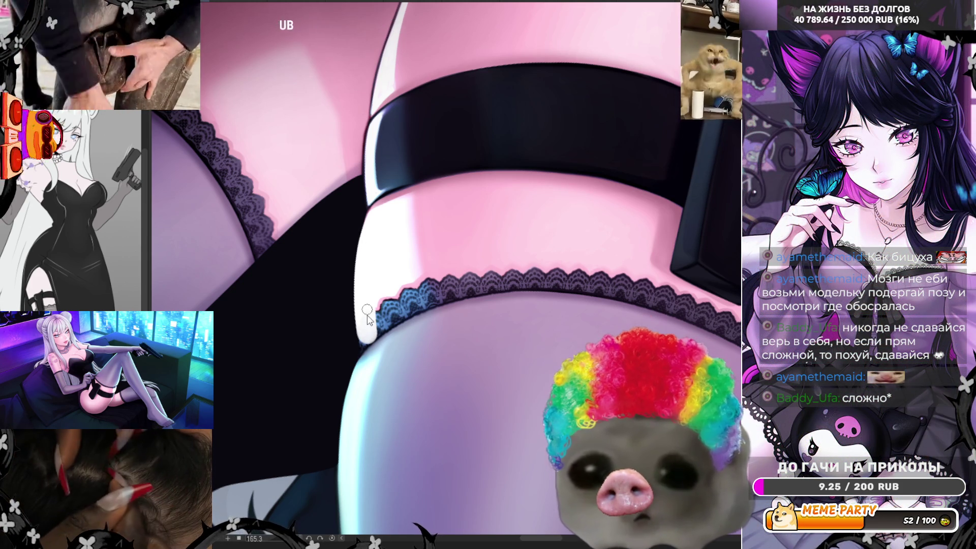
# Brighten the white highlight running down the thigh's left edge with several strokes
pyautogui.moveTo(367, 310)
pyautogui.mouseDown()
pyautogui.moveTo(365, 346)
pyautogui.moveTo(358, 295)
pyautogui.moveTo(369, 223)
pyautogui.mouseUp()
pyautogui.hotkey('ctrl', 'z')
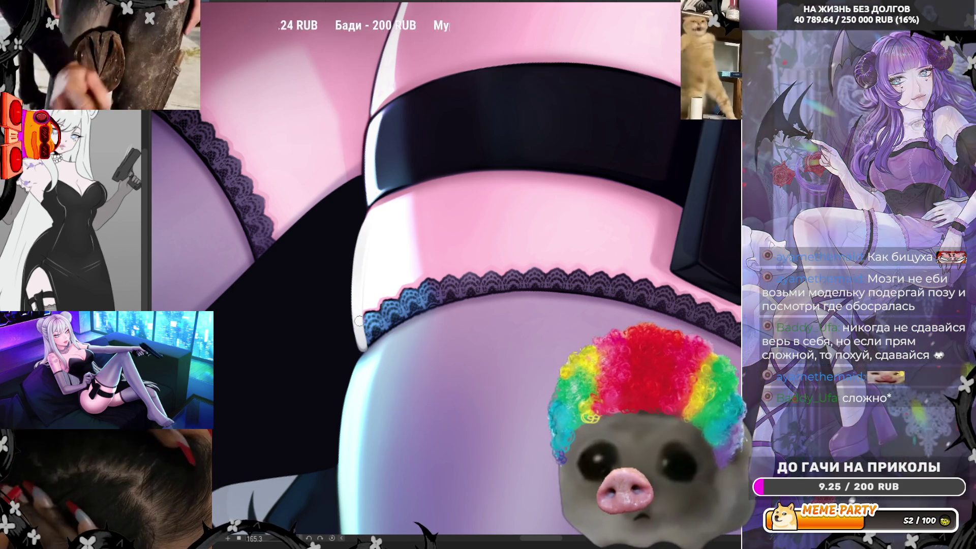
pyautogui.hotkey('ctrl', 'z')
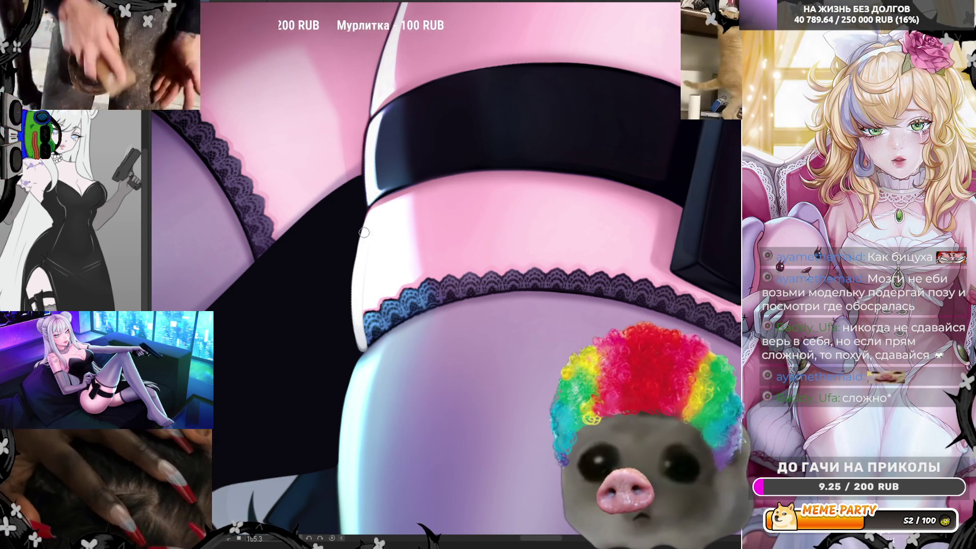
pyautogui.moveTo(364, 233); pyautogui.dragTo(355, 314)
pyautogui.moveTo(361, 271); pyautogui.dragTo(357, 318)
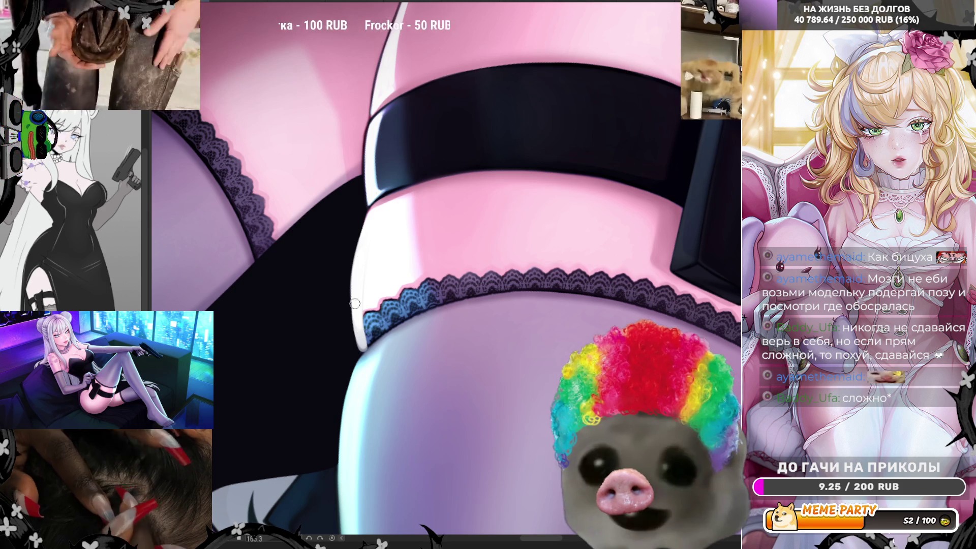
pyautogui.moveTo(359, 266); pyautogui.dragTo(360, 328)
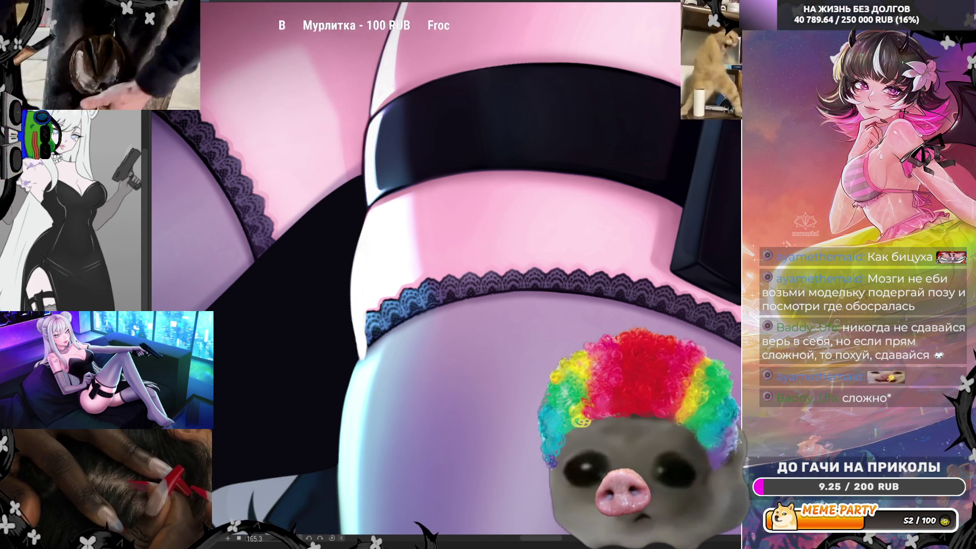
# Zoom out and brush one long light stroke along the lace trim's edge
pyautogui.scroll(-4, 446, 270)
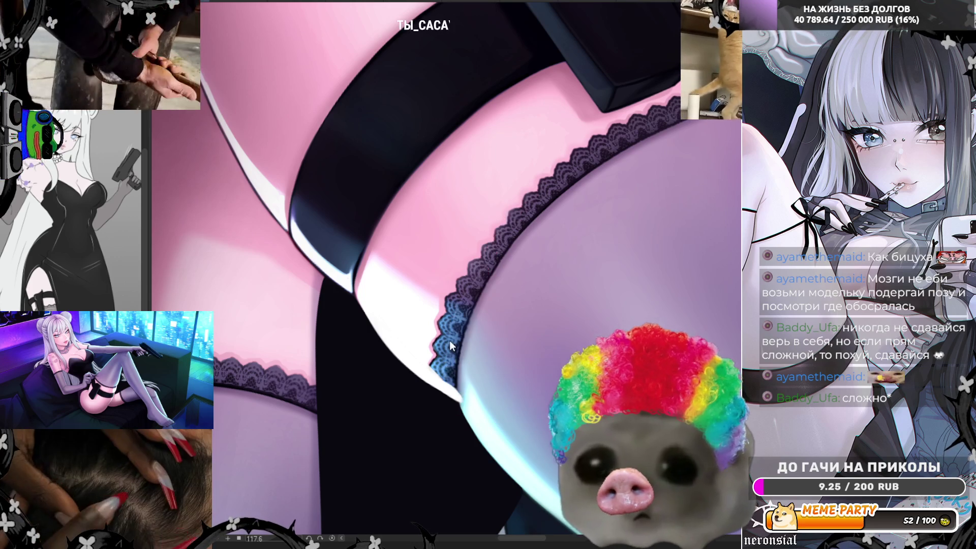
pyautogui.moveTo(455, 406); pyautogui.dragTo(635, 150)
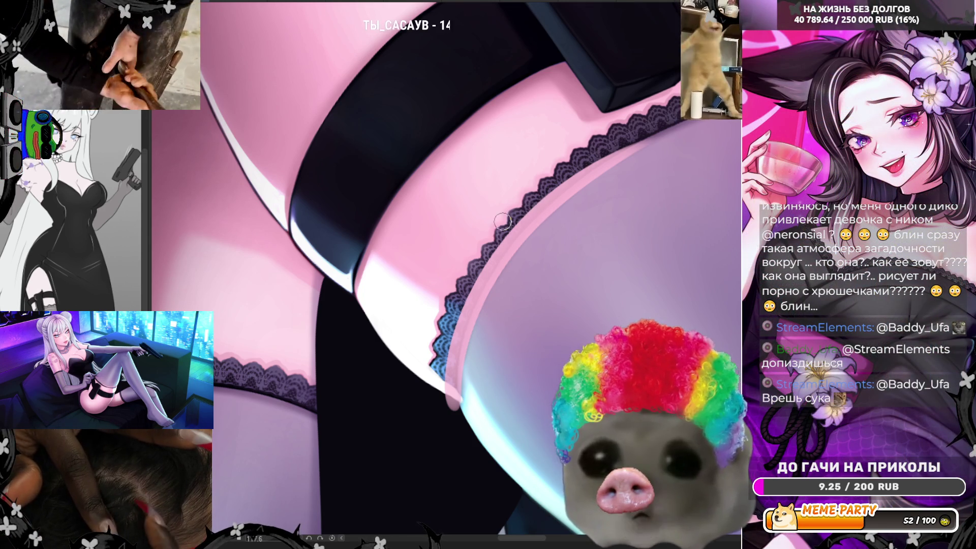
# Zoom in and lighten the lace trim's edge with pale strokes, redoing one bad stroke
pyautogui.scroll(-3, 466, 139)
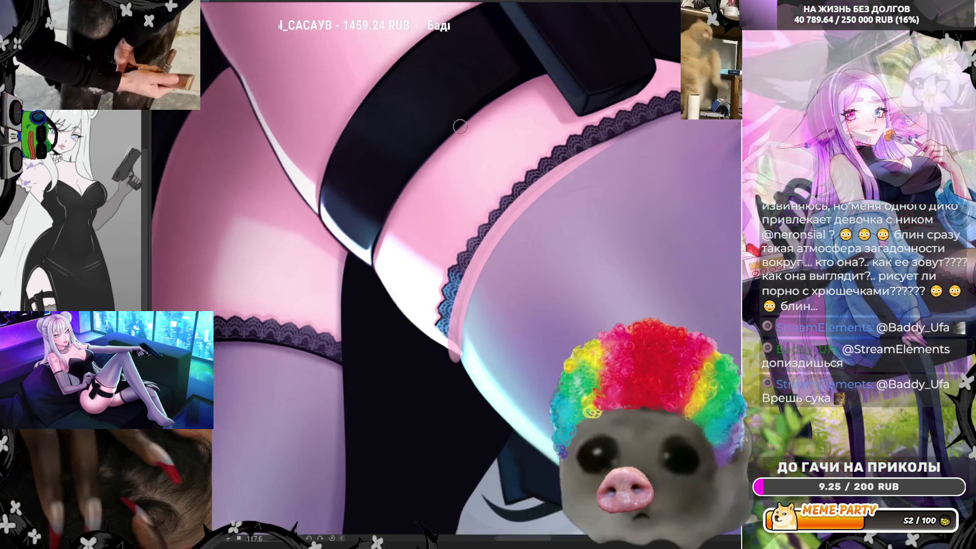
pyautogui.scroll(-1, 470, 205)
pyautogui.scroll(4, 470, 206)
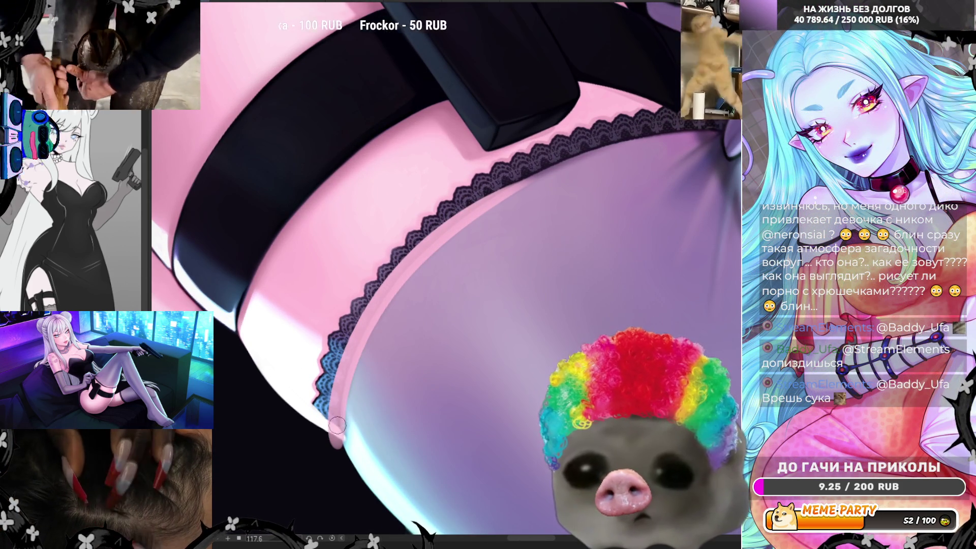
pyautogui.moveTo(334, 437); pyautogui.dragTo(441, 245)
pyautogui.moveTo(356, 345); pyautogui.dragTo(573, 165)
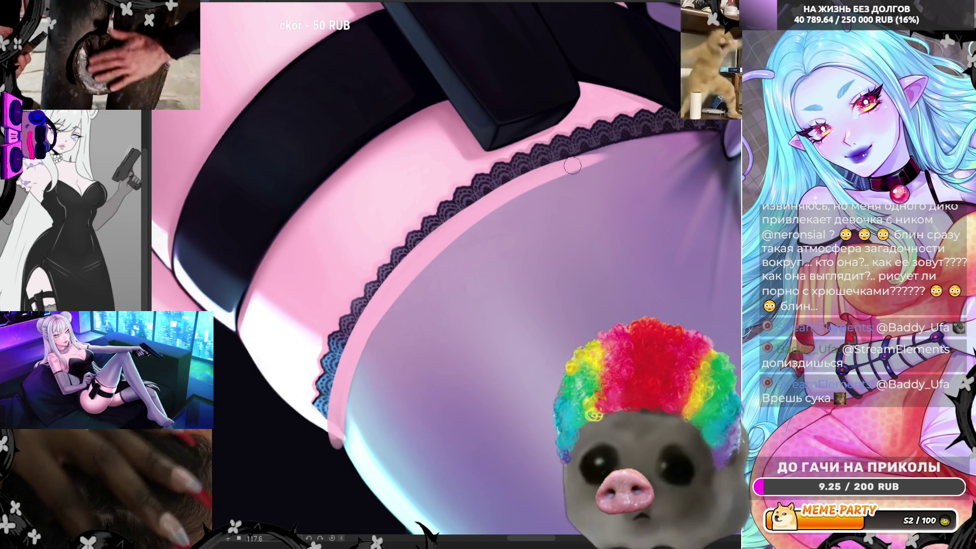
pyautogui.hotkey('ctrl', 'z')
pyautogui.moveTo(473, 206); pyautogui.dragTo(615, 132)
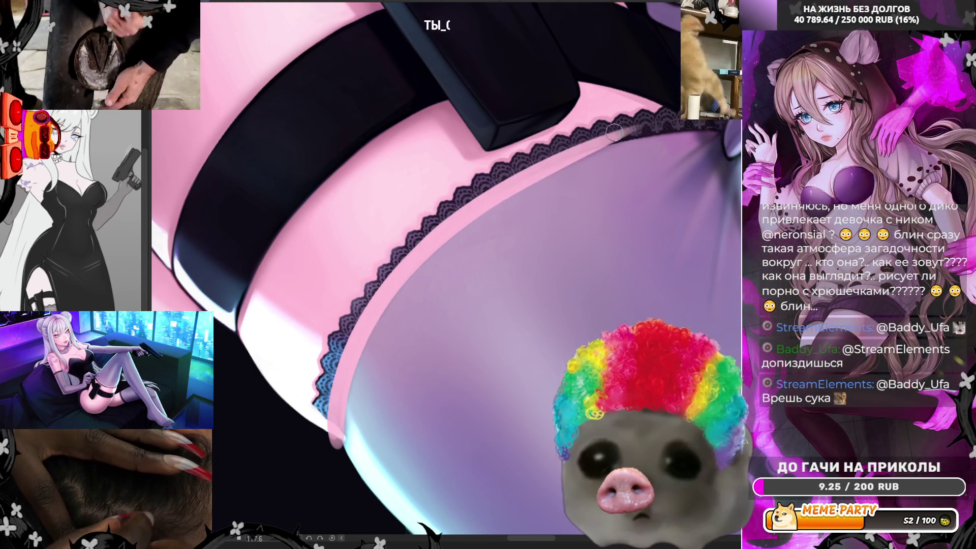
pyautogui.moveTo(425, 244); pyautogui.dragTo(630, 122)
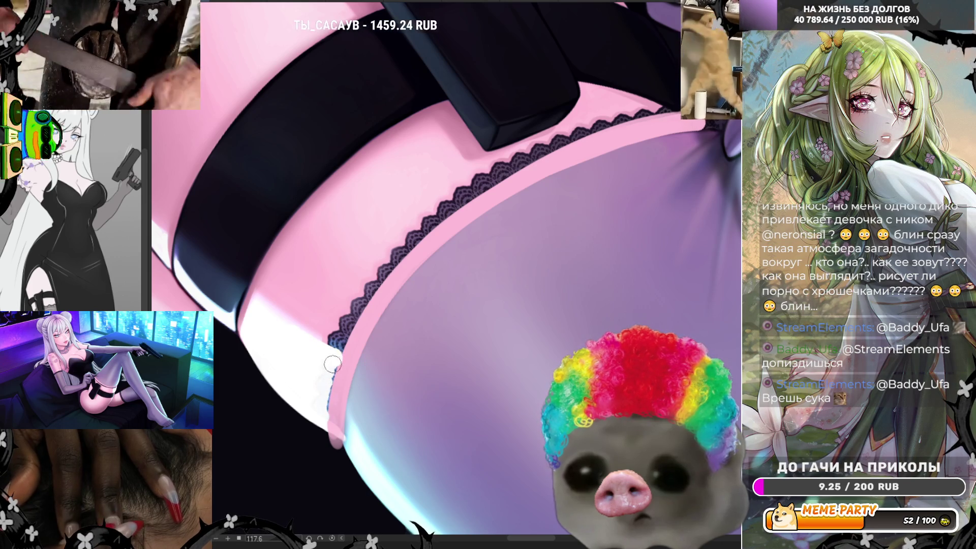
# Cover the lower end of the lace trim with pink skin and resample the pink
pyautogui.moveTo(327, 402)
pyautogui.mouseDown()
pyautogui.moveTo(331, 360)
pyautogui.moveTo(327, 419)
pyautogui.mouseUp()
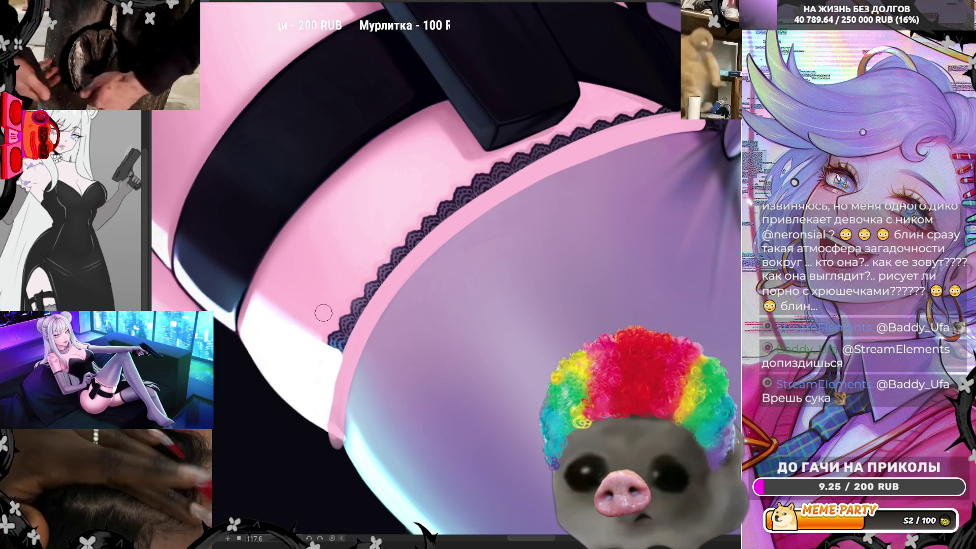
pyautogui.moveTo(303, 315); pyautogui.dragTo(337, 340)
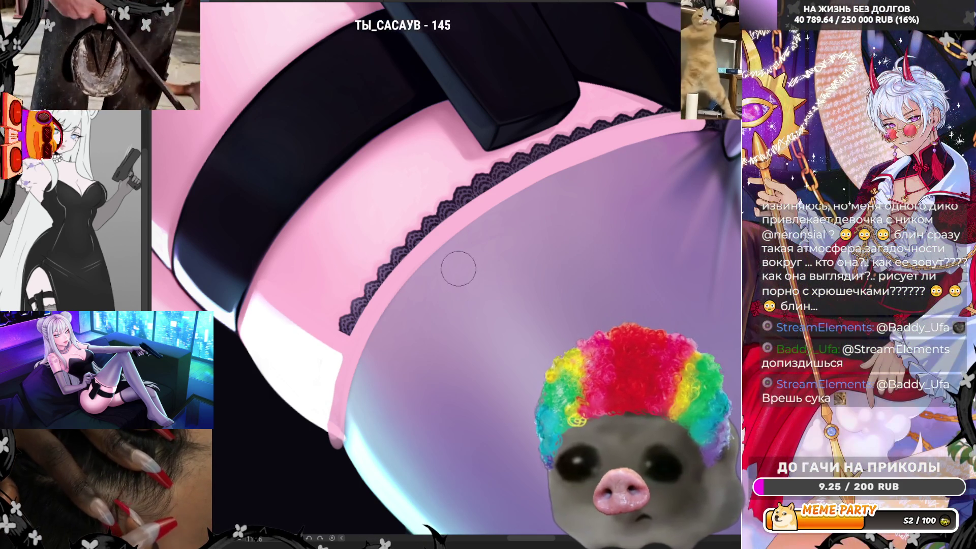
pyautogui.moveTo(370, 310)
pyautogui.mouseDown()
pyautogui.moveTo(331, 320)
pyautogui.moveTo(356, 319)
pyautogui.moveTo(355, 290)
pyautogui.moveTo(373, 279)
pyautogui.moveTo(376, 290)
pyautogui.moveTo(389, 234)
pyautogui.moveTo(361, 274)
pyautogui.moveTo(396, 265)
pyautogui.moveTo(374, 279)
pyautogui.mouseUp()
pyautogui.keyDown('alt'); pyautogui.click(375, 279); pyautogui.keyUp('alt')
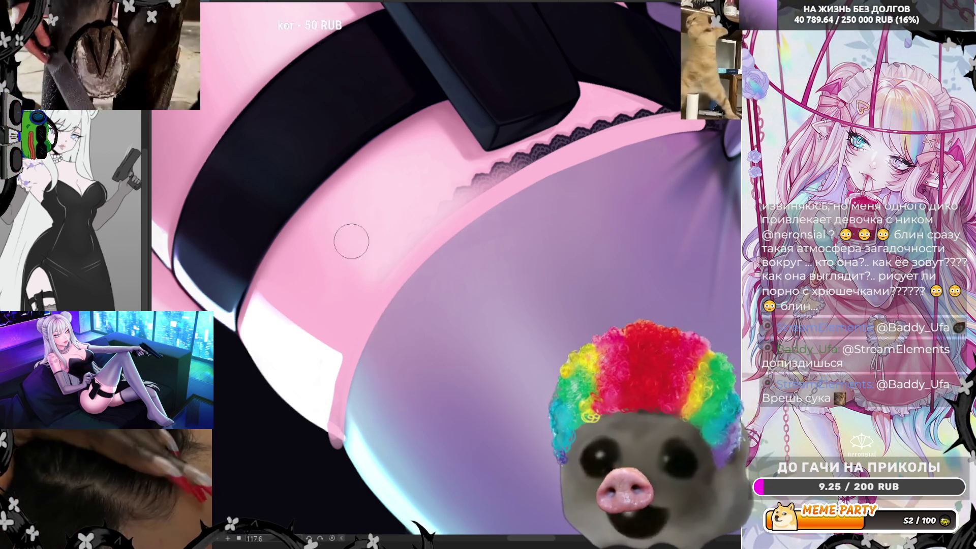
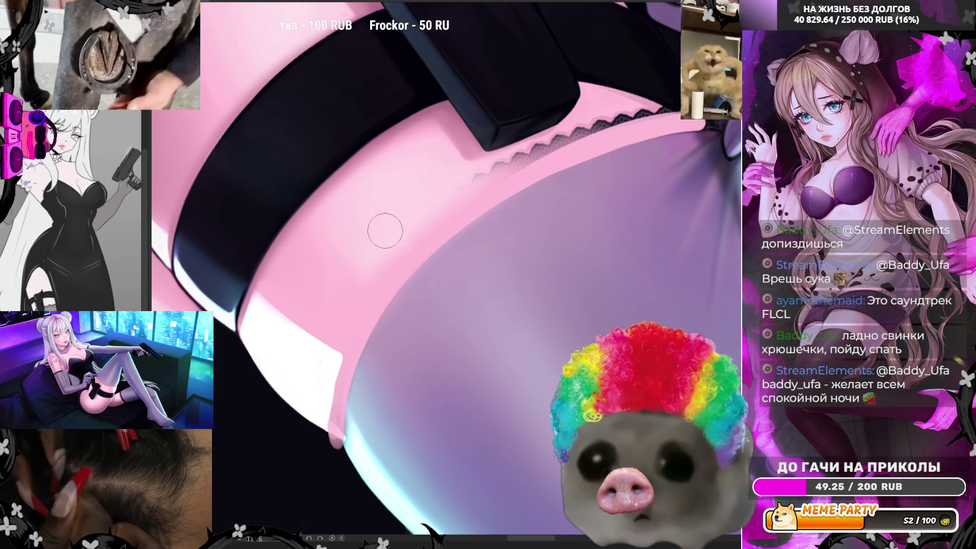
# Zoom out and back in on the canvas to frame the gloved hand pinching the lavender fabric
pyautogui.scroll(-3, 463, 212)
pyautogui.scroll(1, 512, 162)
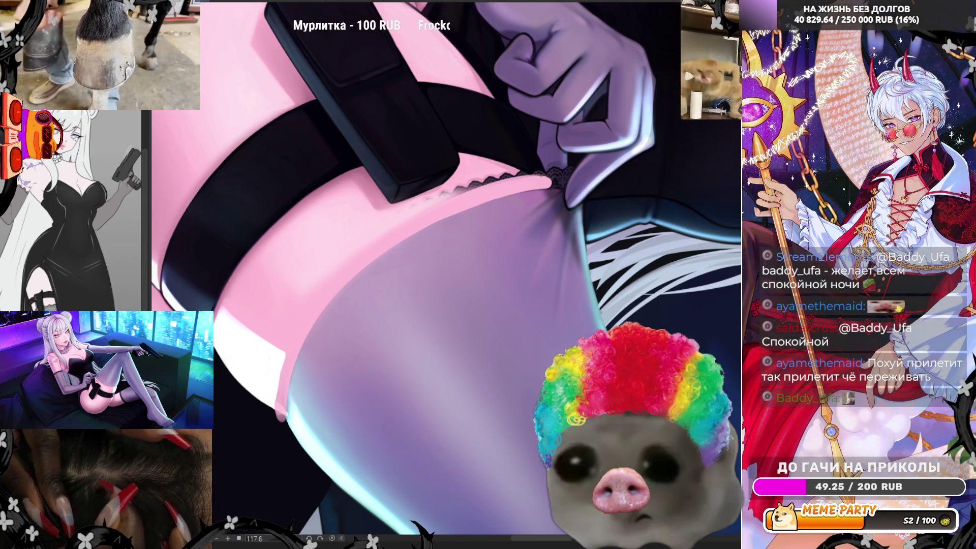
# Rotate the canvas view to 180° and zoom in on the fingers pinching the fabric
pyautogui.scroll(3, 446, 269)
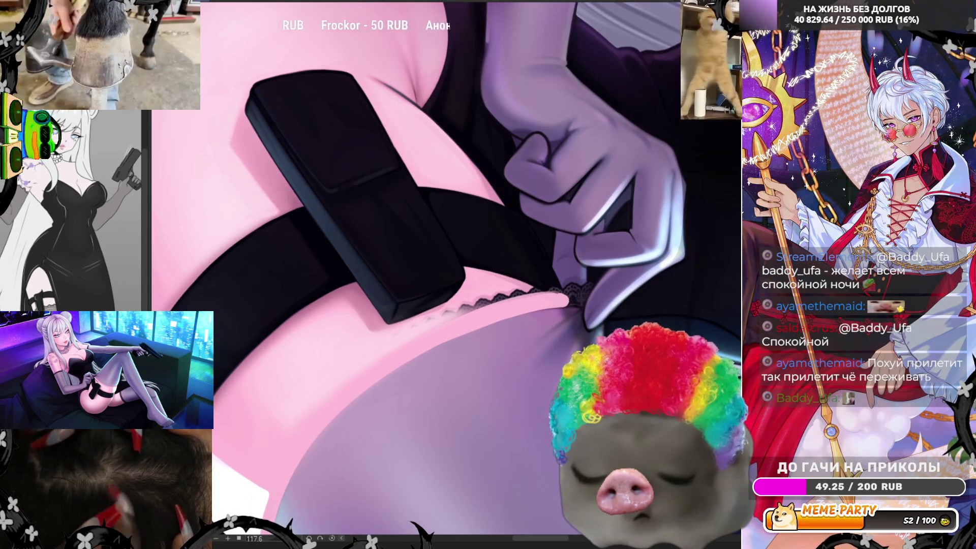
pyautogui.moveTo(356, 305)
pyautogui.mouseDown()
pyautogui.moveTo(324, 543)
pyautogui.moveTo(264, 546)
pyautogui.moveTo(285, 544)
pyautogui.mouseUp()
pyautogui.scroll(2, 468, 259)
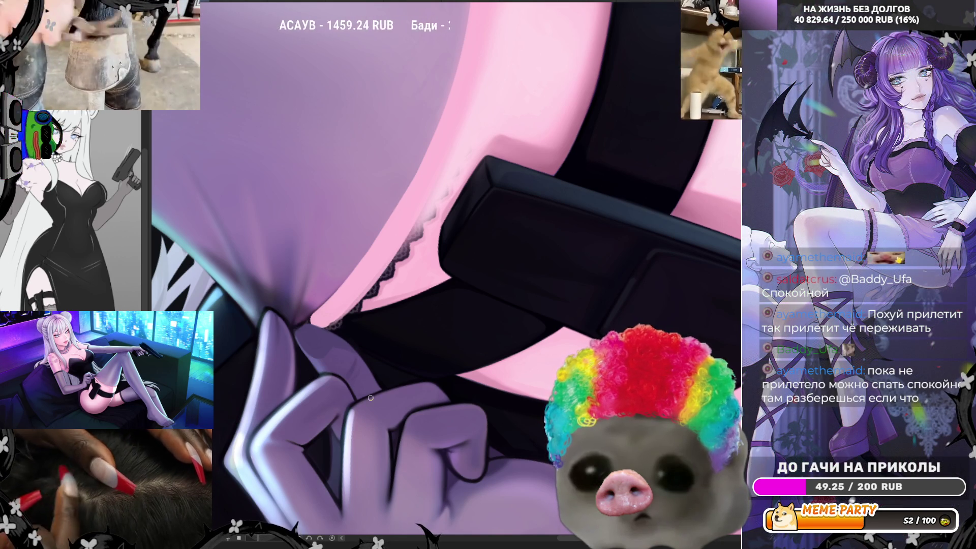
# Zoom and rotate the view so the strap stands upright and the pinch point fills the canvas
pyautogui.scroll(-3, 371, 397)
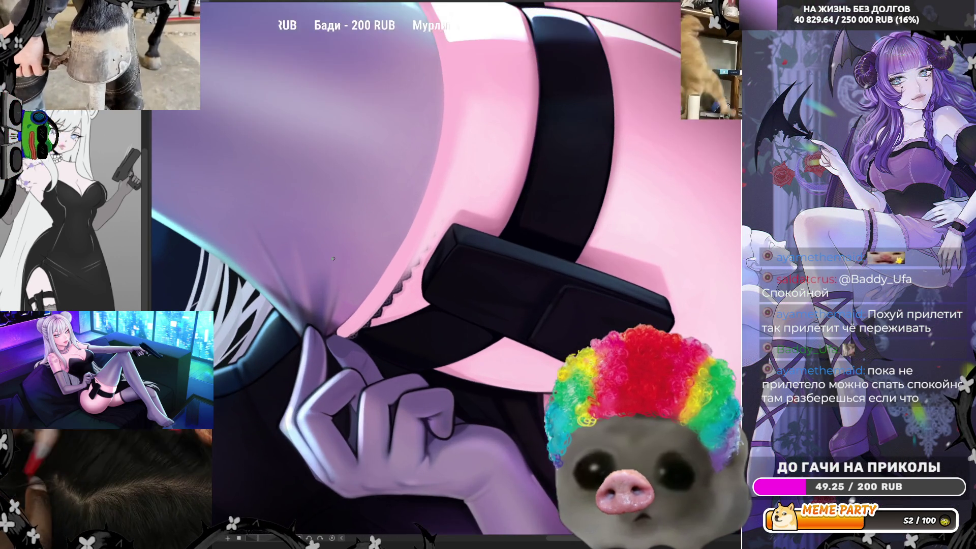
pyautogui.scroll(1, 344, 336)
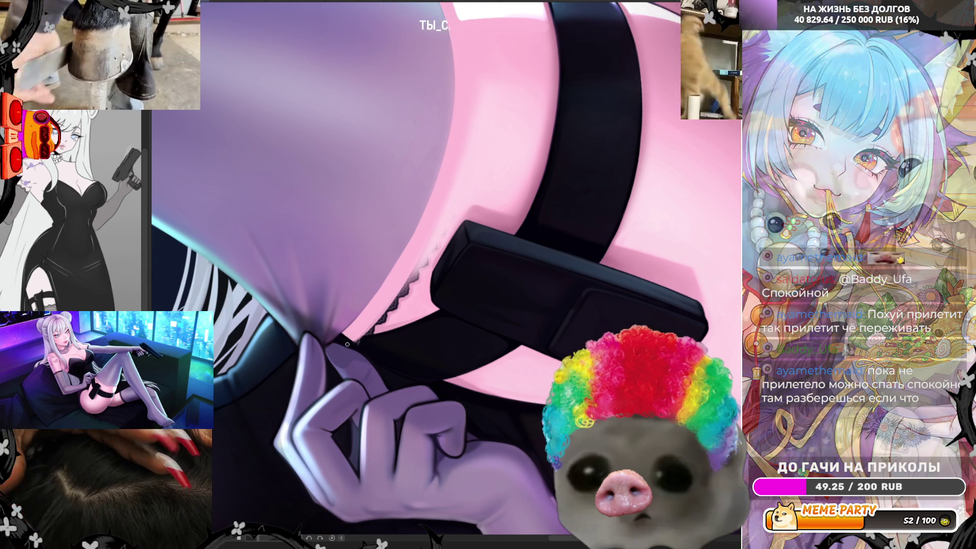
pyautogui.moveTo(263, 543)
pyautogui.mouseDown()
pyautogui.moveTo(247, 543)
pyautogui.moveTo(285, 545)
pyautogui.moveTo(239, 542)
pyautogui.moveTo(285, 544)
pyautogui.mouseUp()
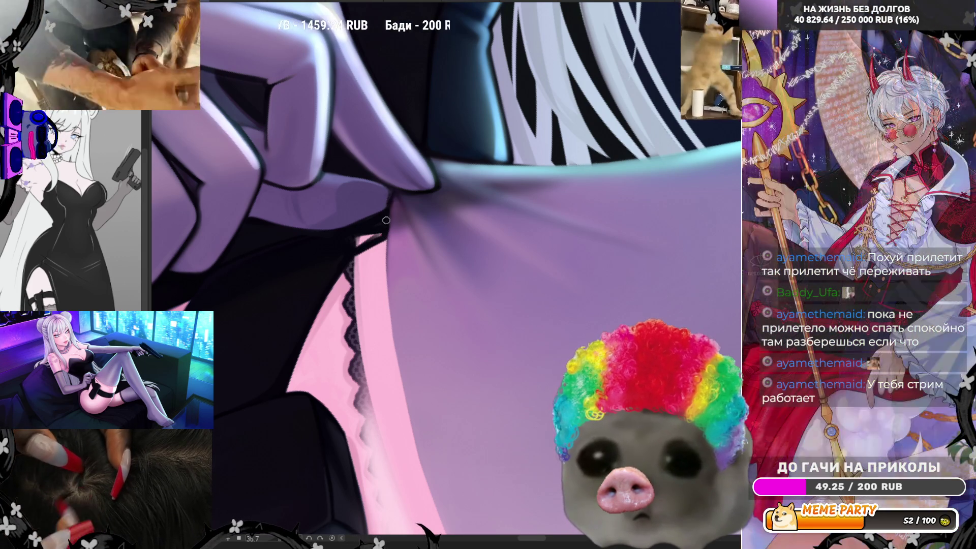
# Paint darker strokes and one thin light stroke along the fabric edge beneath the gloved fingers
pyautogui.moveTo(381, 224); pyautogui.dragTo(360, 233)
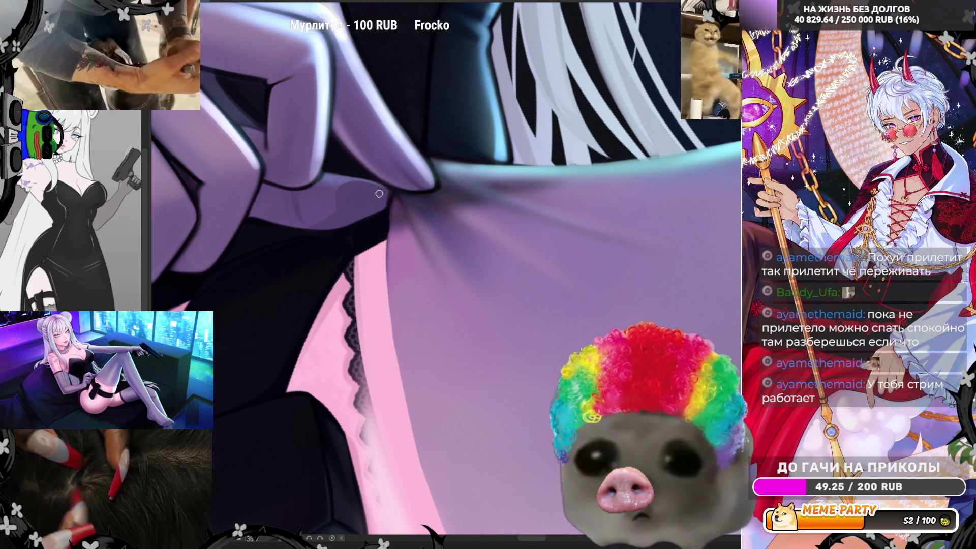
pyautogui.moveTo(392, 196); pyautogui.dragTo(388, 270)
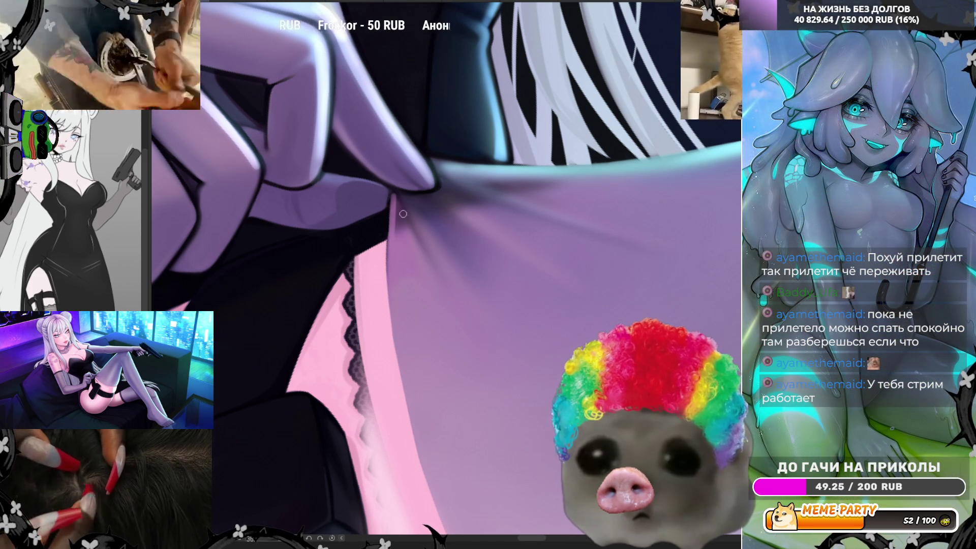
pyautogui.moveTo(395, 195); pyautogui.dragTo(397, 234)
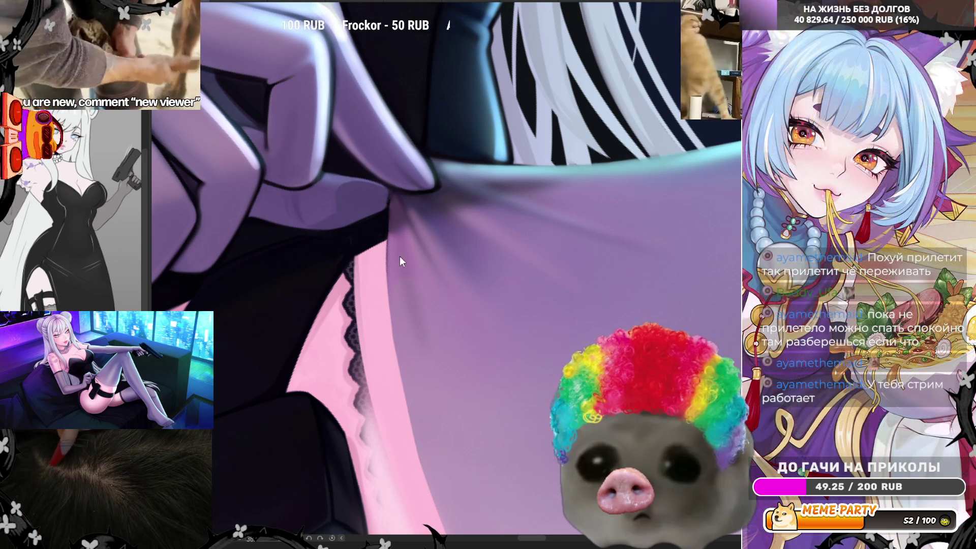
# Tilt the view several steps around the pinch, then rotate and zoom onto the gloved fingers
pyautogui.hotkey('ctrl', 'z')
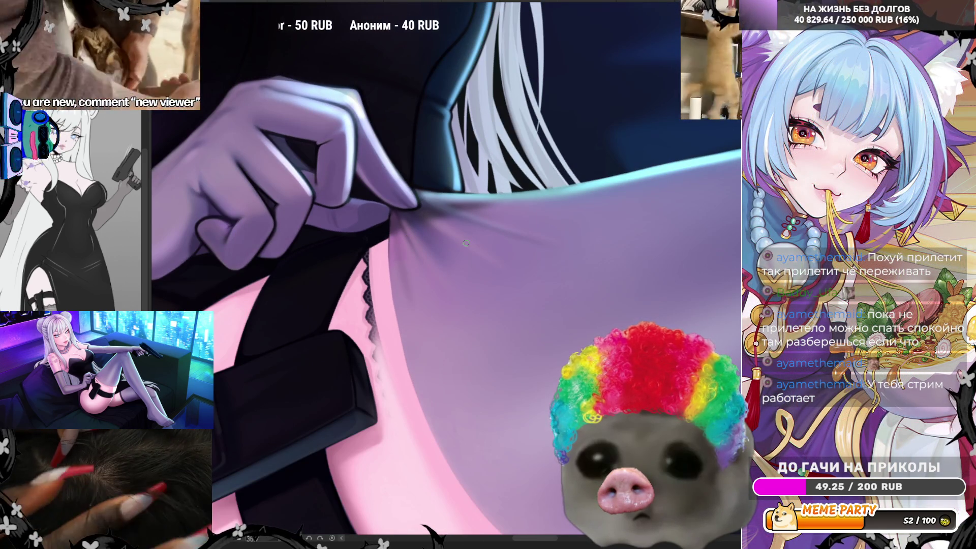
pyautogui.hotkey('ctrl', 'z')
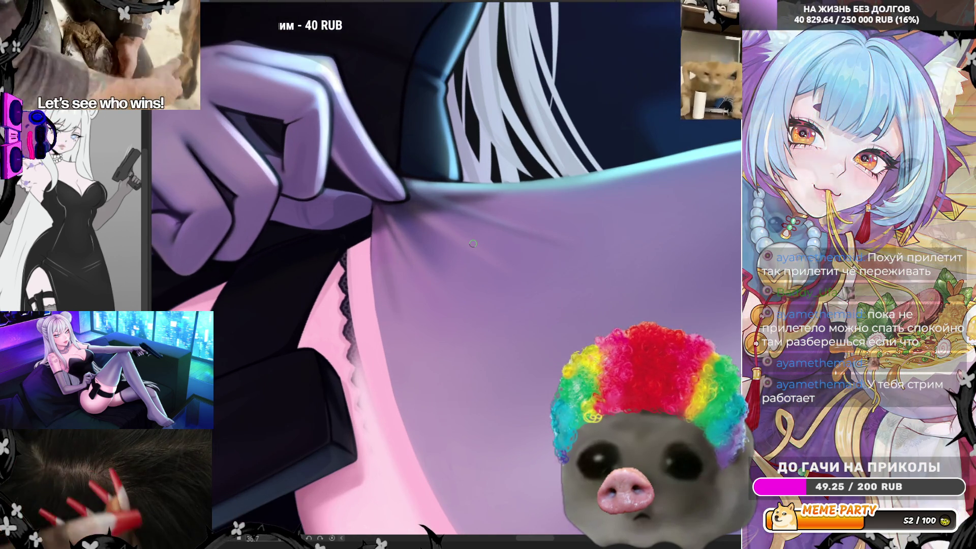
pyautogui.hotkey('ctrl', 'z')
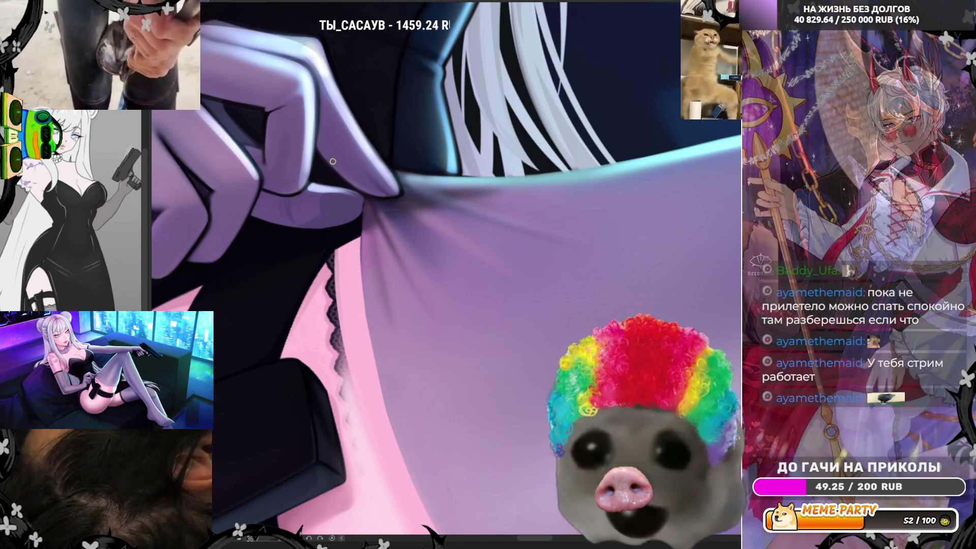
pyautogui.scroll(-2, 418, 267)
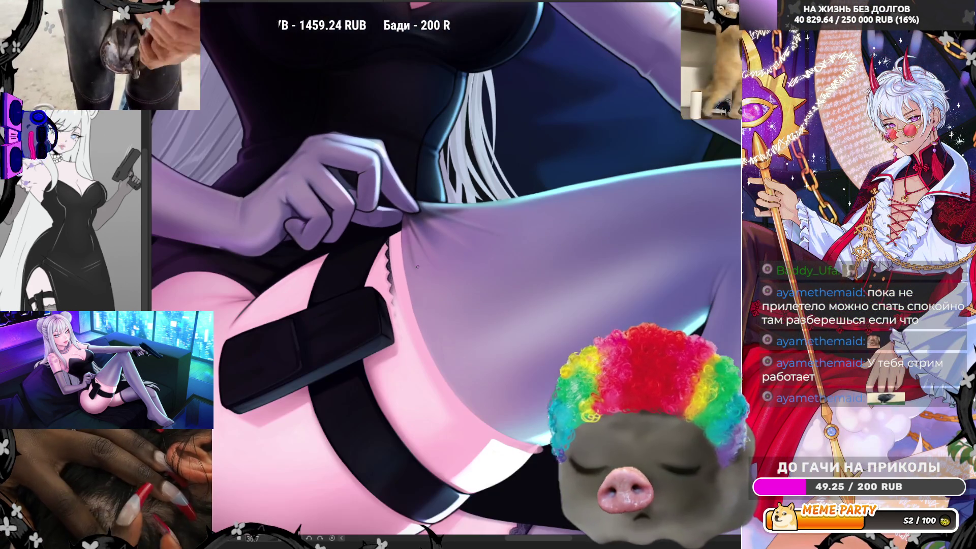
pyautogui.moveTo(284, 517); pyautogui.dragTo(580, 216)
pyautogui.scroll(5, 580, 216)
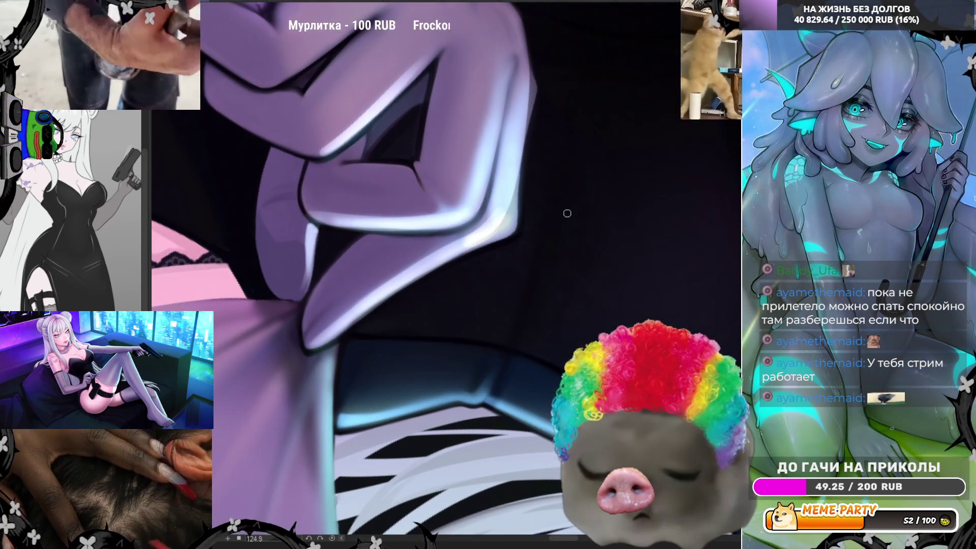